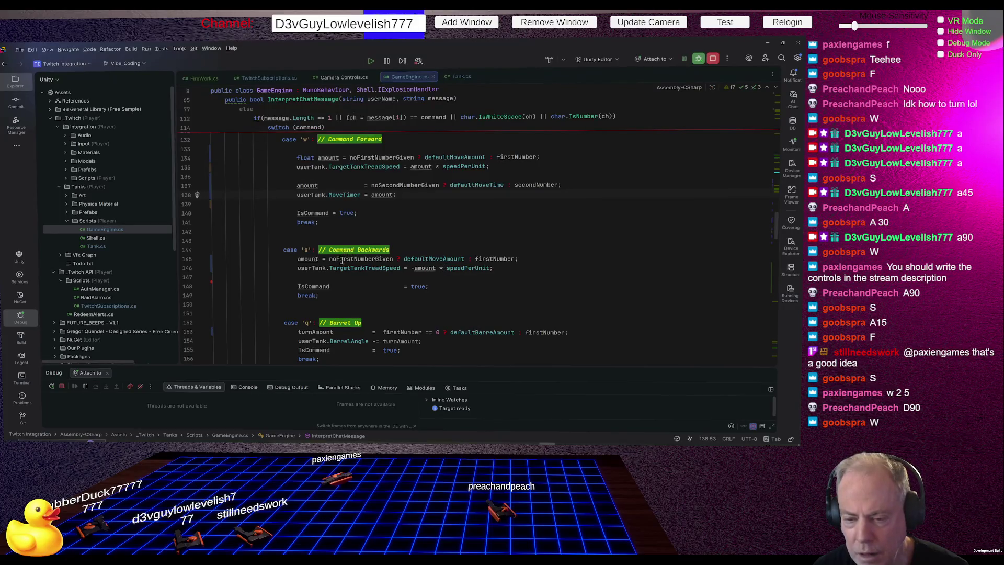
Copy the amount and move-timer lines (136–138) into the Command Backwards 's' case at line 147.
{"action": "left_click", "coordinate": [402, 186]}
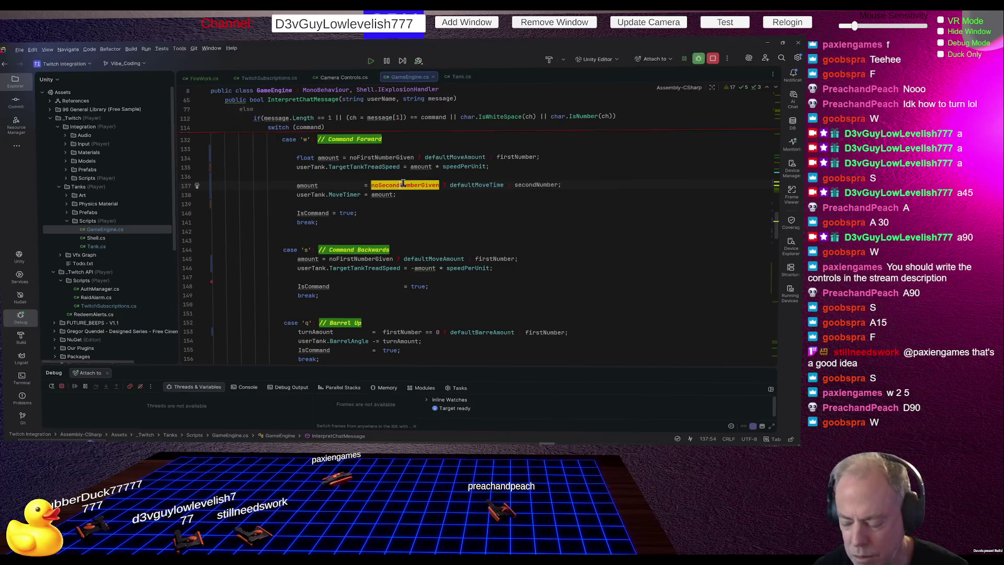
{"action": "key", "text": "Home"}
{"action": "key", "text": "Home"}
{"action": "key", "text": "Up"}
{"action": "key", "text": "shift+Down"}
{"action": "key", "text": "shift+Down"}
{"action": "key", "text": "shift+Down"}
{"action": "key", "text": "ctrl+c"}
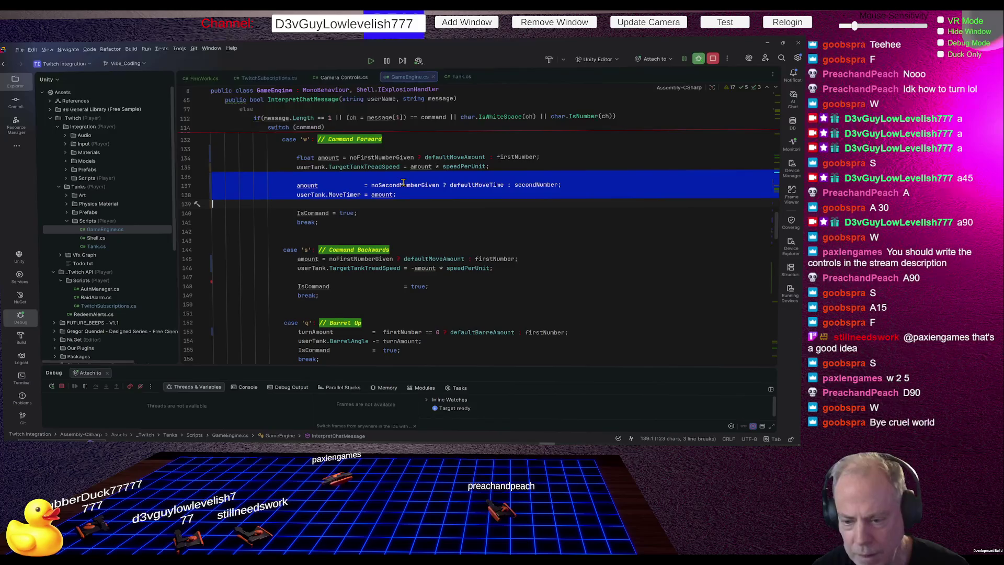
{"action": "key", "text": "Down"}
{"action": "key", "text": "Down"}
{"action": "key", "text": "Down"}
{"action": "key", "text": "Down"}
{"action": "key", "text": "Down"}
{"action": "key", "text": "Down"}
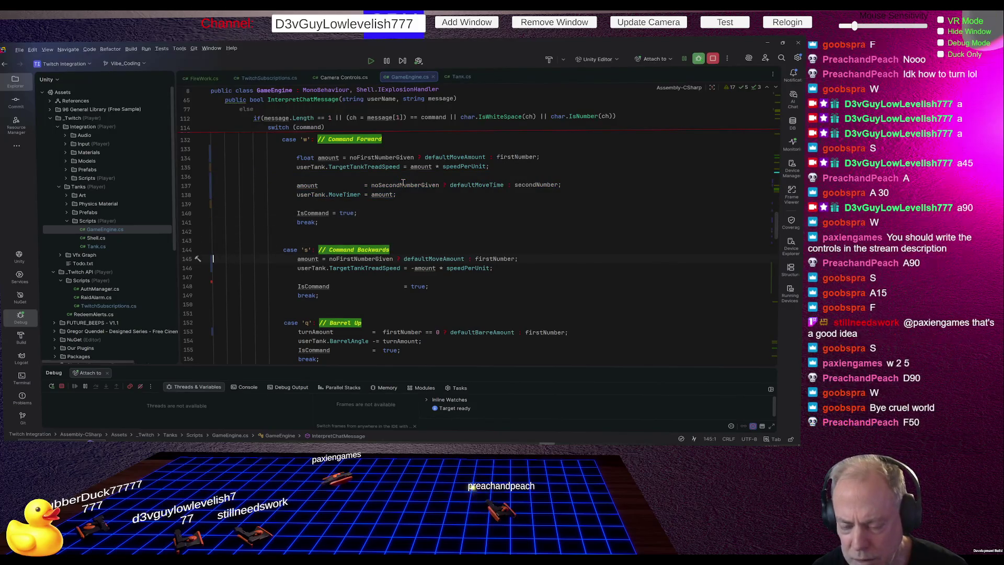
{"action": "key", "text": "Down"}
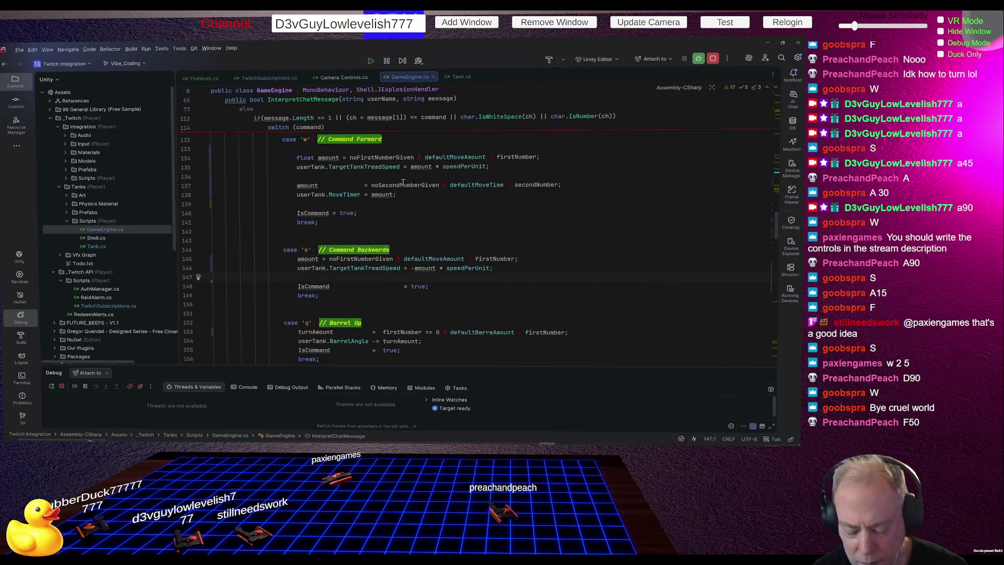
{"action": "key", "text": "ctrl+v"}
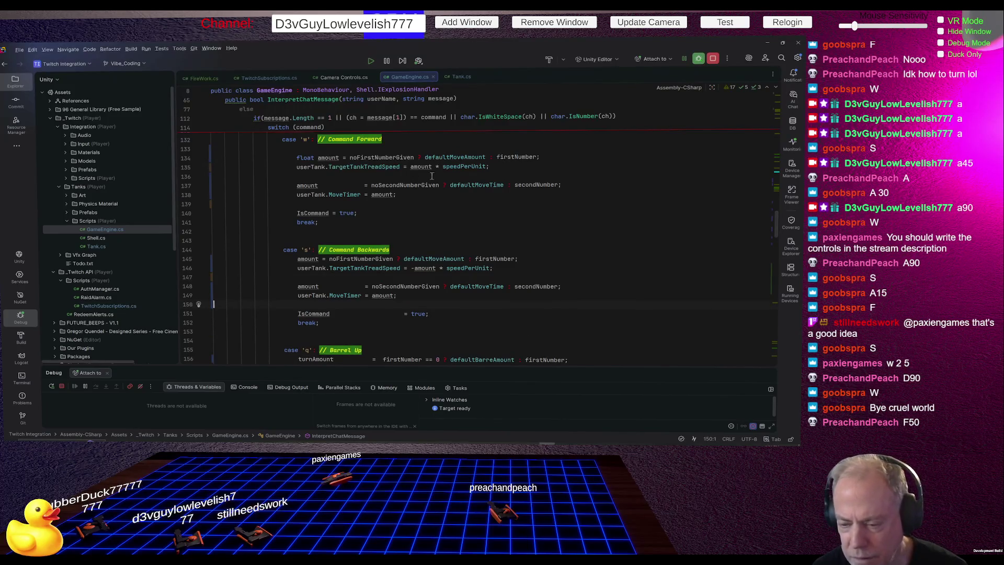
{"action": "mouse_move", "coordinate": [481, 180]}
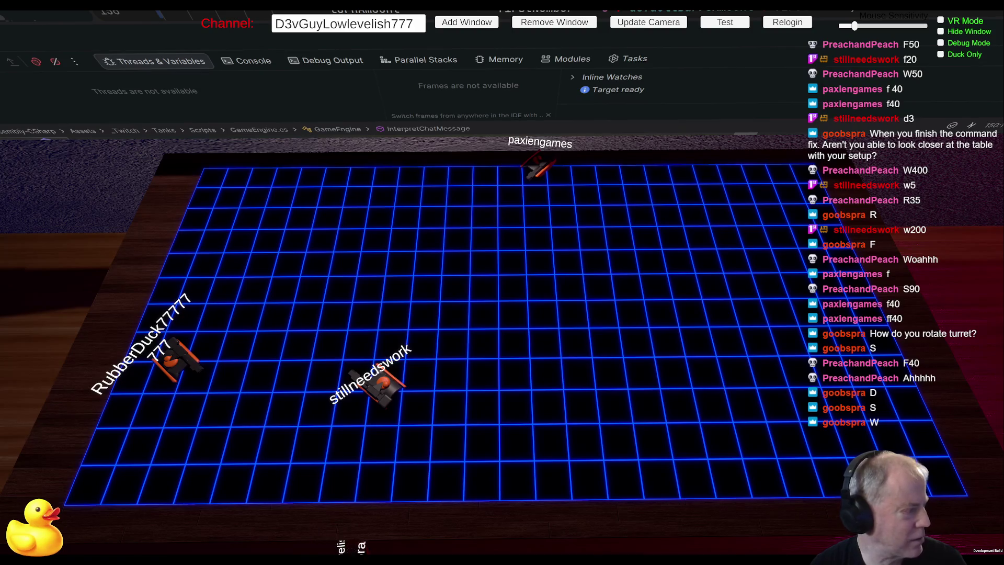
Drag the game view to pull the camera back from the tank grid table.
{"action": "mouse_move", "coordinate": [546, 300]}
{"action": "left_mouse_down"}
{"action": "mouse_move", "coordinate": [512, 529]}
{"action": "mouse_move", "coordinate": [304, 457]}
{"action": "left_mouse_up"}
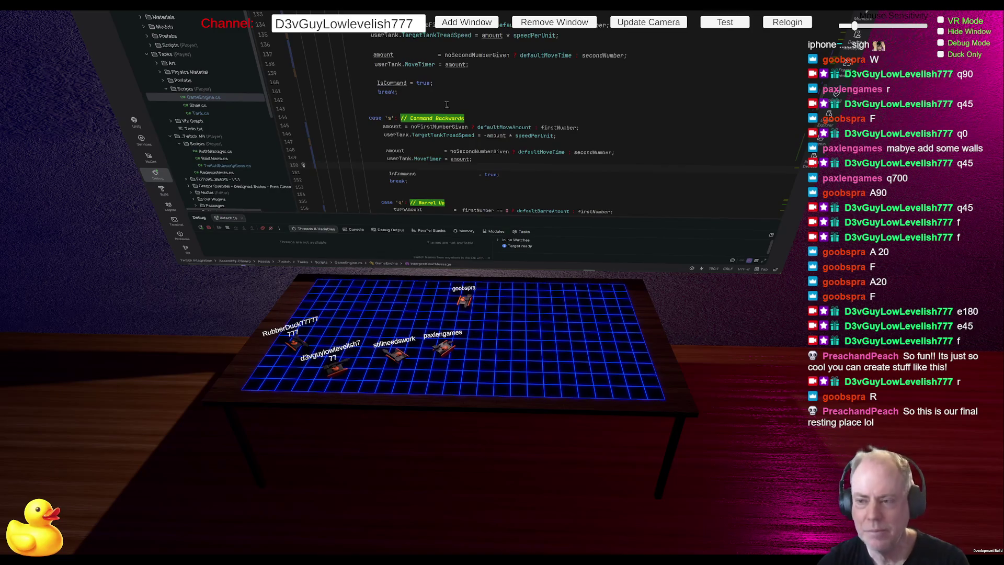
Switch the room's mirrored window from Rider to the Unity editor with Alt+Tab.
{"action": "key", "text": "alt+Tab"}
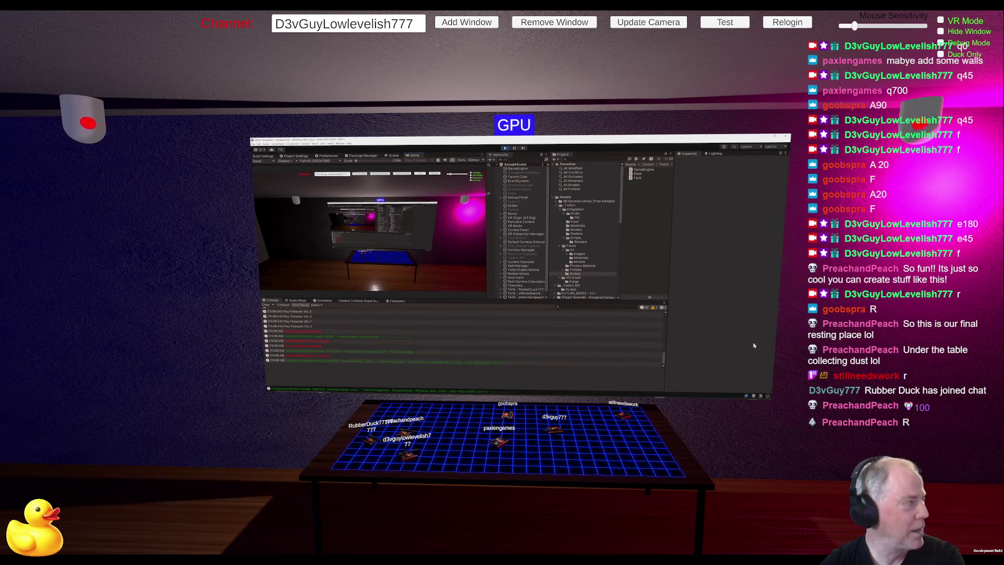
Turn the in-game camera toward the mirrored Unity editor window.
{"action": "mouse_move", "coordinate": [737, 332]}
{"action": "left_mouse_down"}
{"action": "mouse_move", "coordinate": [686, 304]}
{"action": "mouse_move", "coordinate": [656, 253]}
{"action": "mouse_move", "coordinate": [621, 226]}
{"action": "mouse_move", "coordinate": [878, 238]}
{"action": "mouse_move", "coordinate": [993, 256]}
{"action": "mouse_move", "coordinate": [686, 382]}
{"action": "mouse_move", "coordinate": [702, 355]}
{"action": "left_mouse_up"}
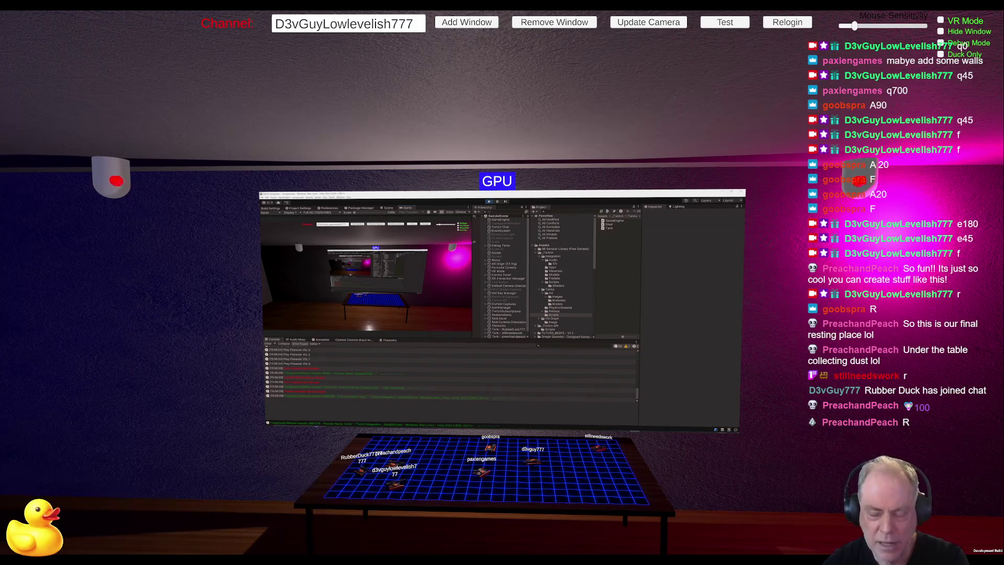
Move closer to the mirrored editor and switch it from Build Settings to the Scene view.
{"action": "key", "text": "Right"}
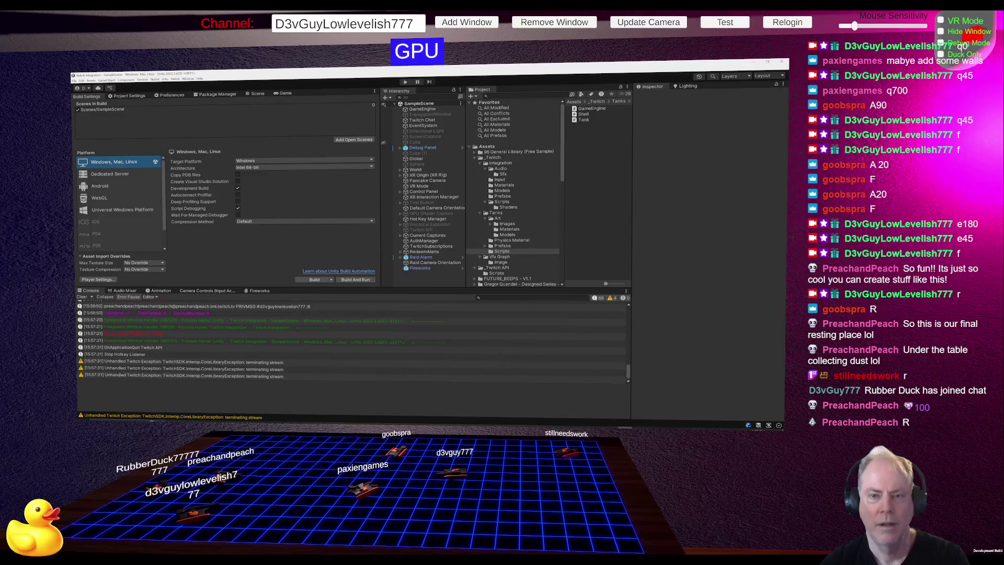
{"action": "left_click", "coordinate": [257, 94]}
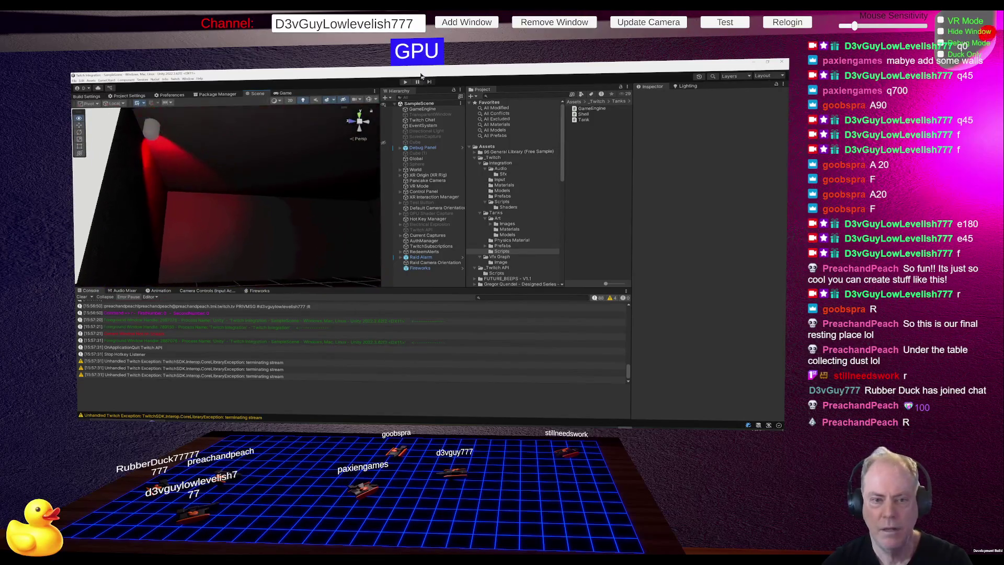
Orbit the Scene view toward the white screen and table, then expand World in the Hierarchy.
{"action": "mouse_move", "coordinate": [220, 157]}
{"action": "left_mouse_down"}
{"action": "mouse_move", "coordinate": [157, 118]}
{"action": "mouse_move", "coordinate": [238, 80]}
{"action": "mouse_move", "coordinate": [269, 131]}
{"action": "left_mouse_up"}
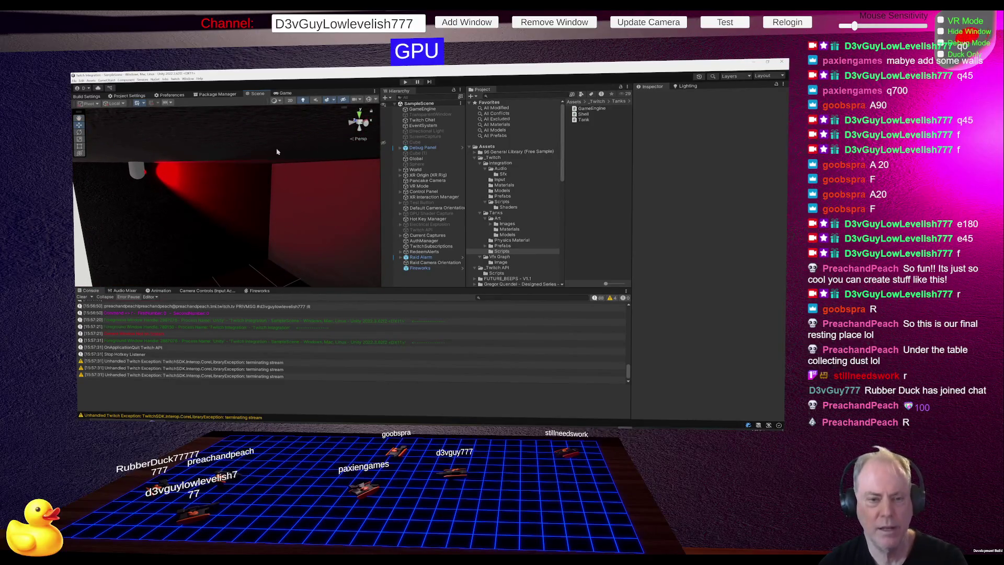
{"action": "left_click_drag", "start_coordinate": [252, 168], "coordinate": [320, 142]}
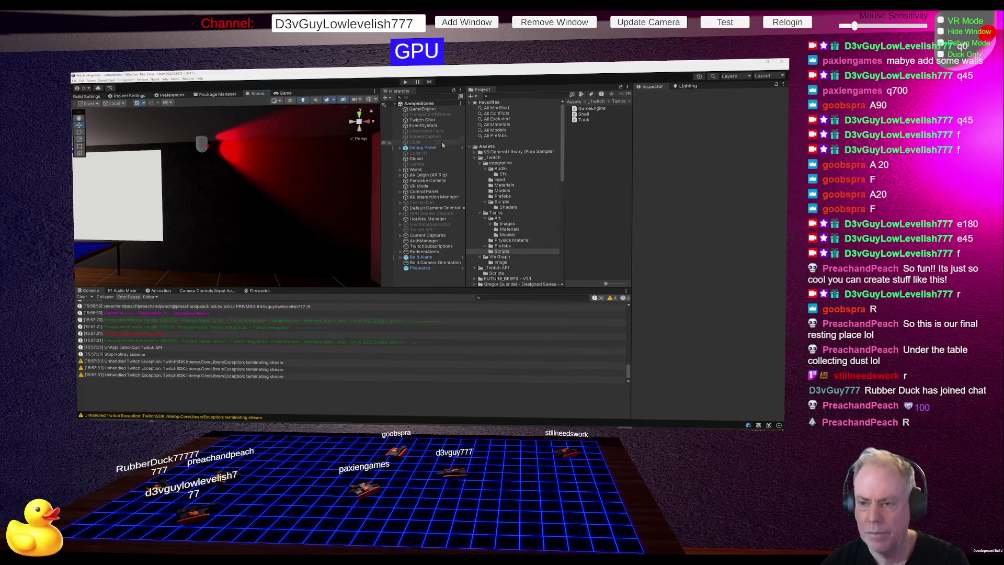
{"action": "left_click", "coordinate": [400, 171]}
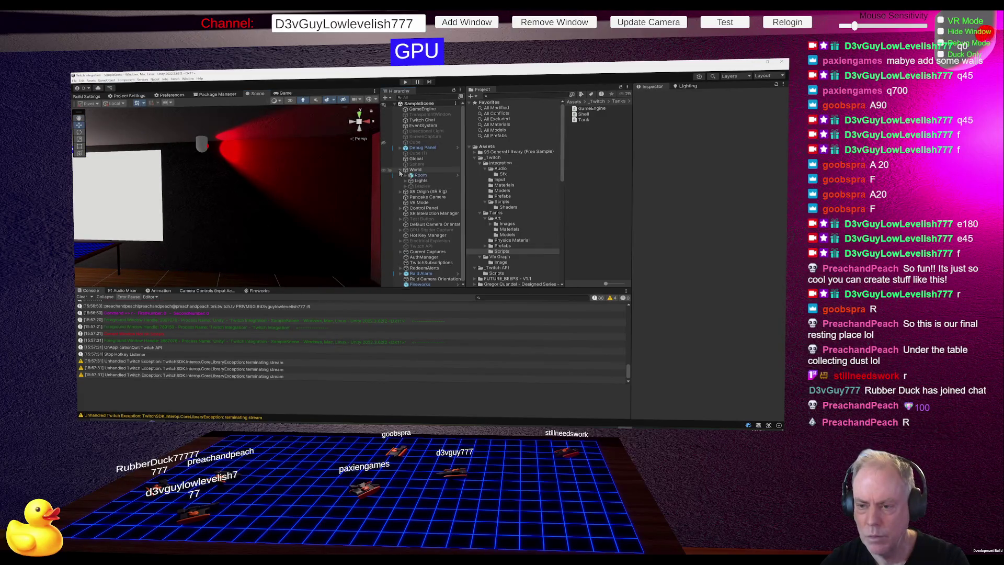
Expand the Lights group and select Point Light (1).
{"action": "left_click", "coordinate": [420, 181]}
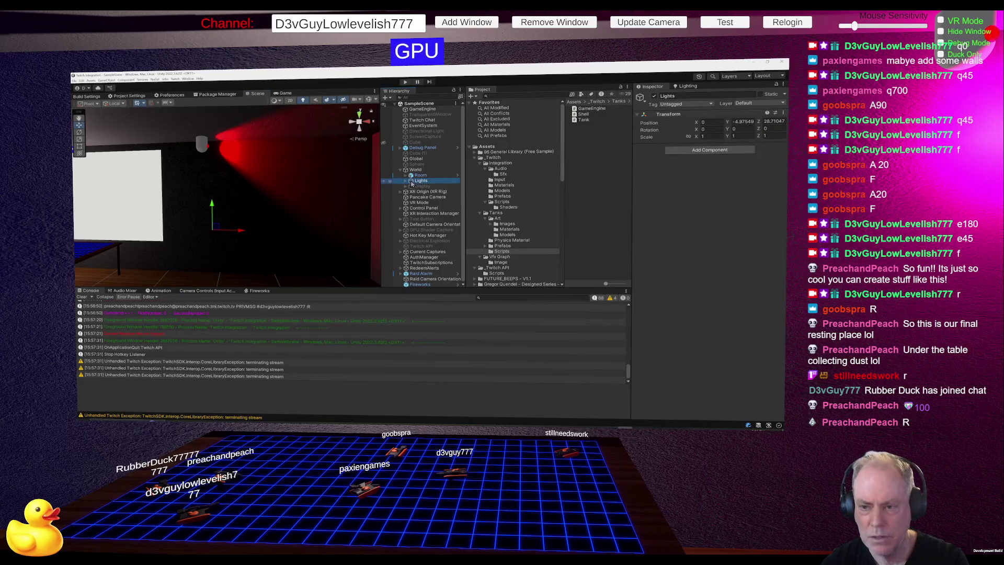
{"action": "left_click", "coordinate": [406, 181]}
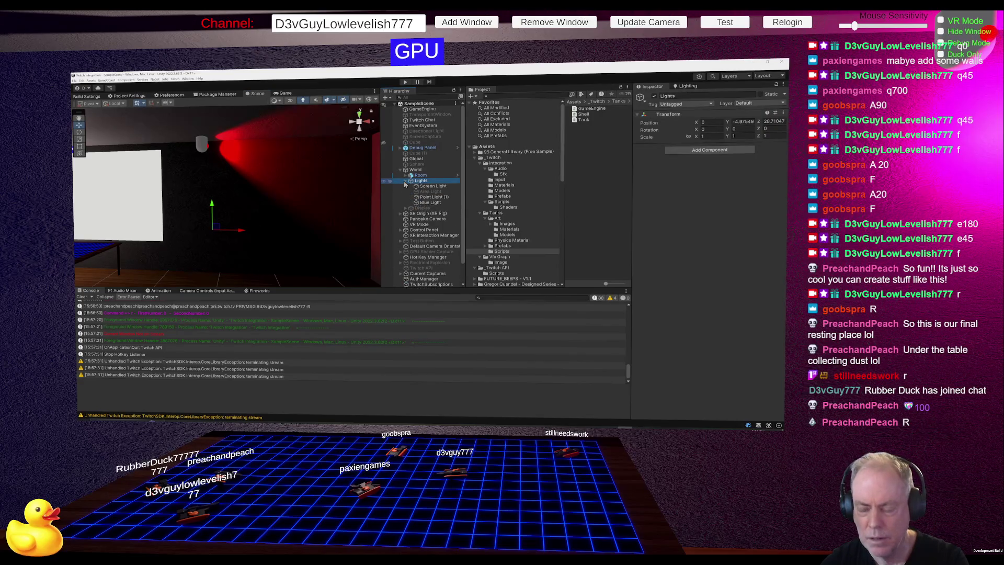
{"action": "left_click", "coordinate": [432, 198]}
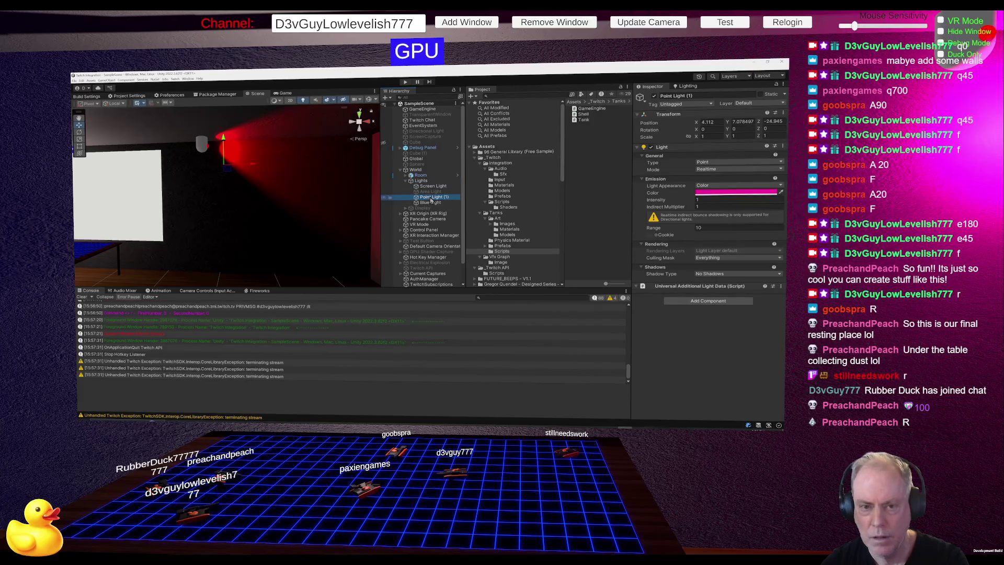
Frame Point Light (1) in the Scene view, start play mode, and select Blue Light.
{"action": "mouse_move", "coordinate": [277, 197]}
{"action": "left_mouse_down"}
{"action": "mouse_move", "coordinate": [143, 171]}
{"action": "mouse_move", "coordinate": [181, 182]}
{"action": "mouse_move", "coordinate": [165, 171]}
{"action": "mouse_move", "coordinate": [156, 219]}
{"action": "left_mouse_up"}
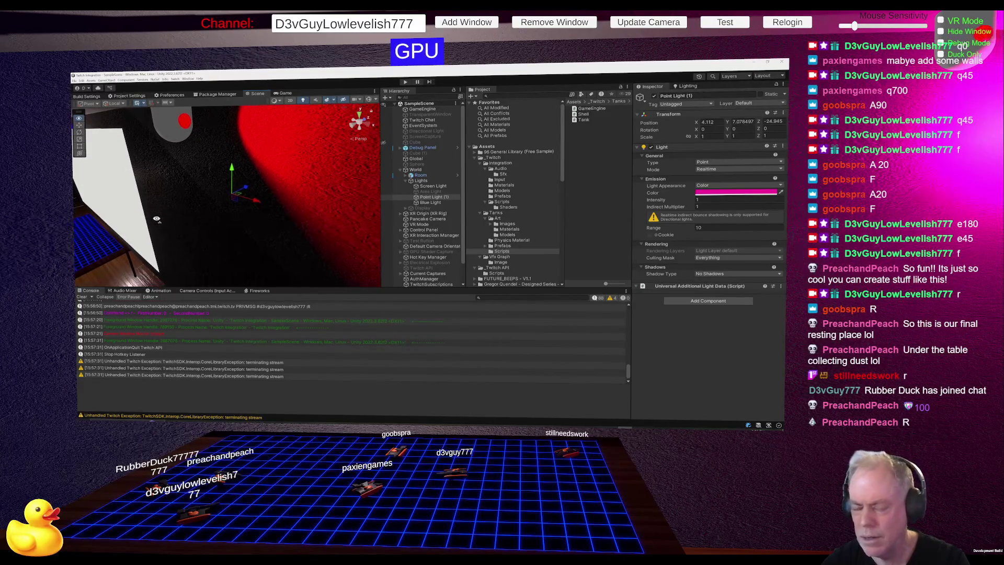
{"action": "scroll", "coordinate": [201, 210], "scroll_direction": "down", "scroll_amount": 5}
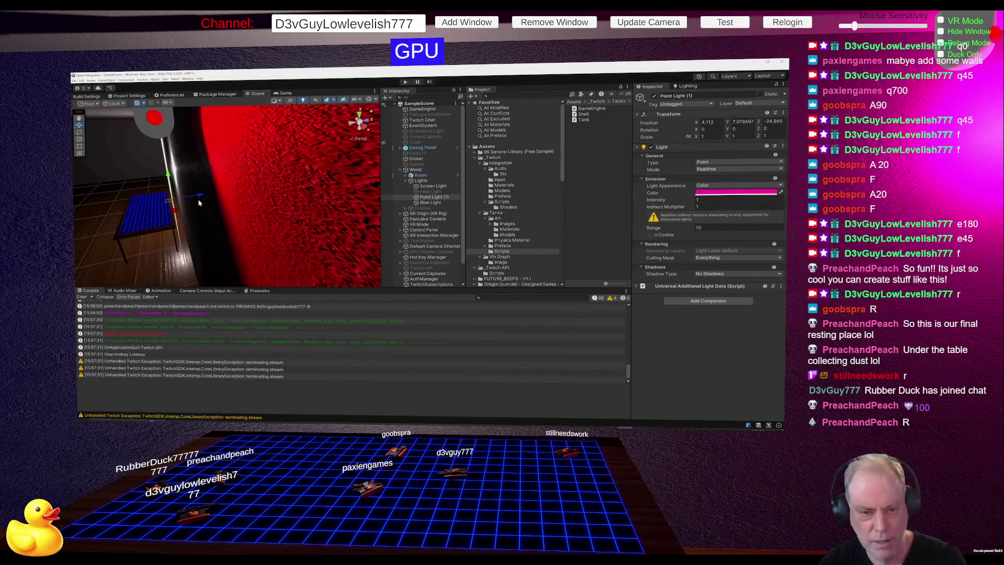
{"action": "key", "text": "f"}
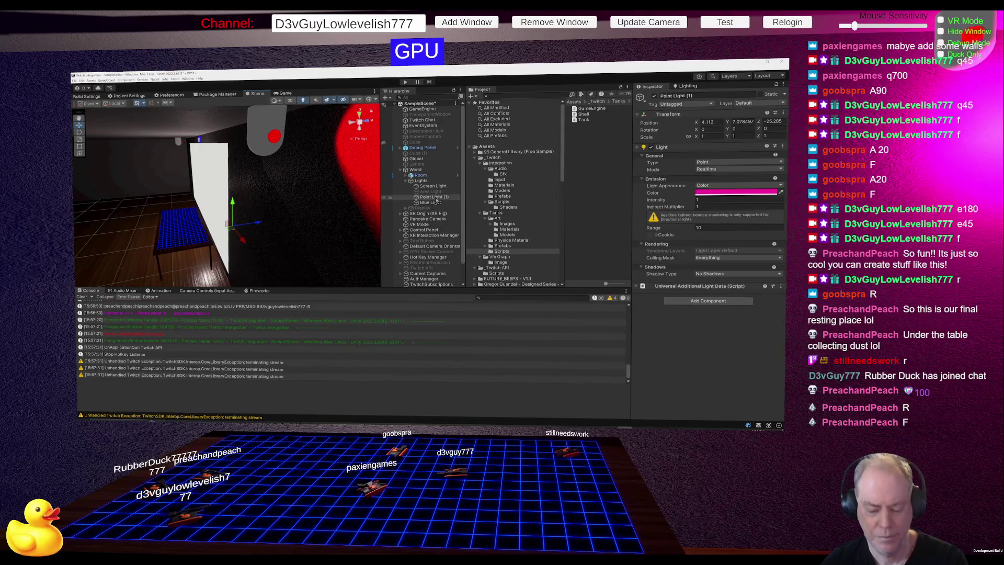
{"action": "left_click", "coordinate": [405, 82]}
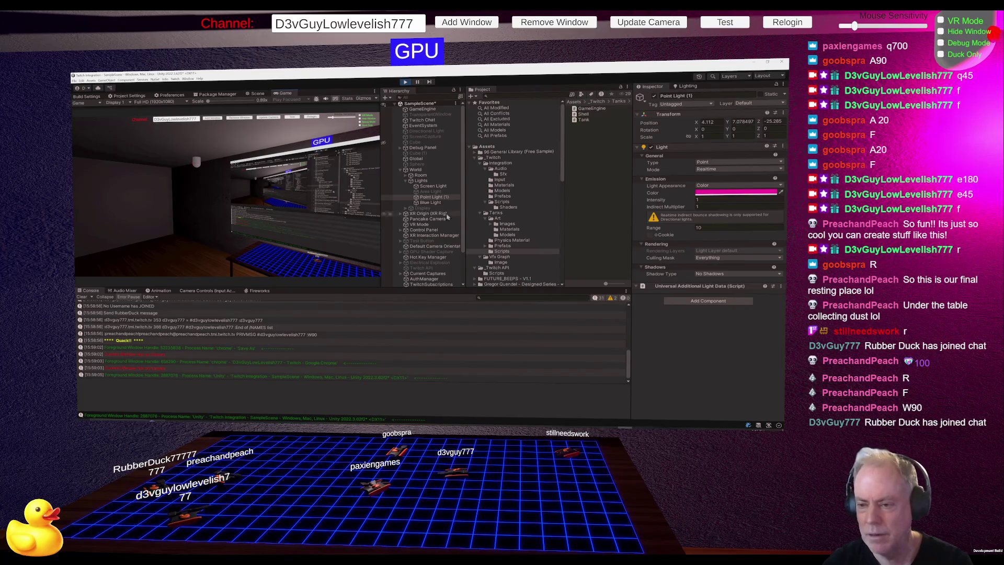
{"action": "left_click", "coordinate": [440, 204]}
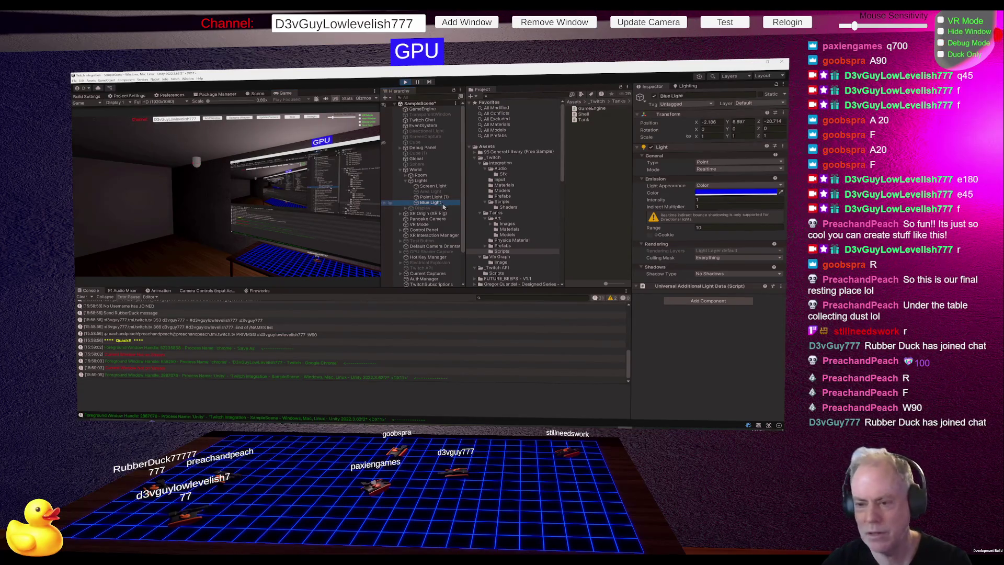
Return to the Scene view and frame the Blue Light near the table and wall screen.
{"action": "left_click", "coordinate": [257, 93]}
{"action": "mouse_move", "coordinate": [181, 169]}
{"action": "left_mouse_down"}
{"action": "mouse_move", "coordinate": [160, 163]}
{"action": "mouse_move", "coordinate": [249, 160]}
{"action": "left_mouse_up"}
{"action": "key", "text": "f"}
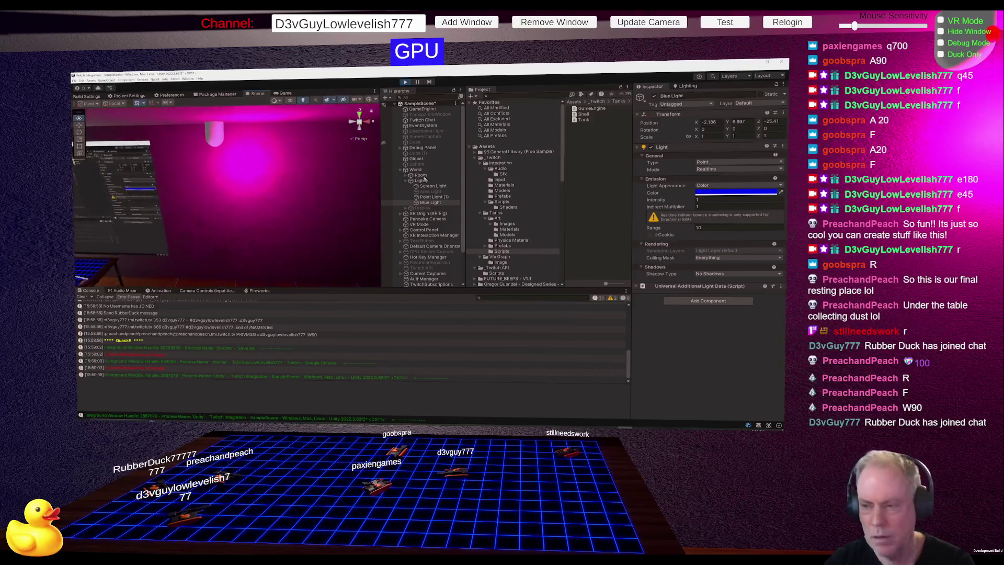
Select Room in the Hierarchy to inspect its mesh components, orbiting toward the wall.
{"action": "left_click", "coordinate": [421, 180]}
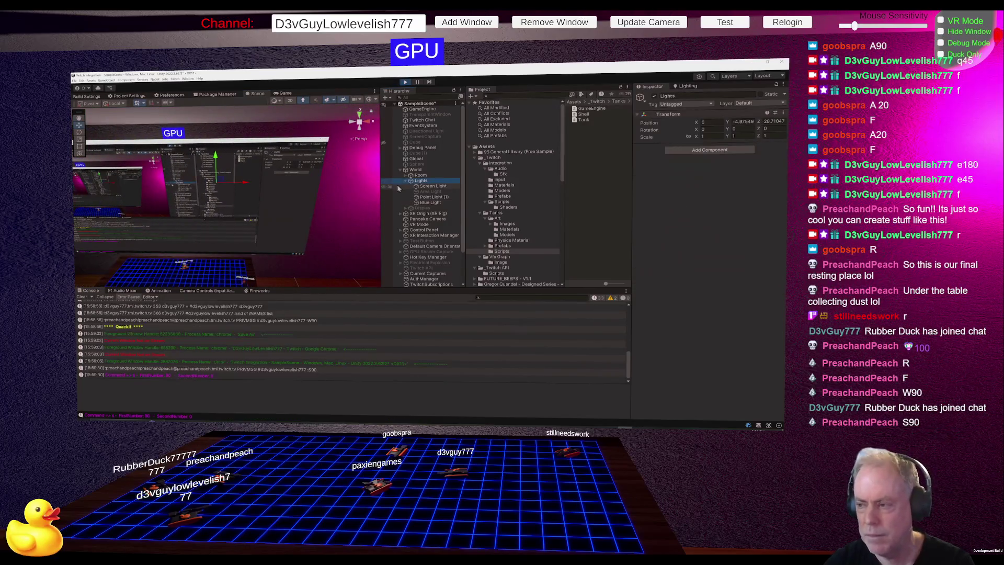
{"action": "right_click", "coordinate": [421, 181]}
{"action": "left_click", "coordinate": [365, 208]}
{"action": "left_click", "coordinate": [365, 207]}
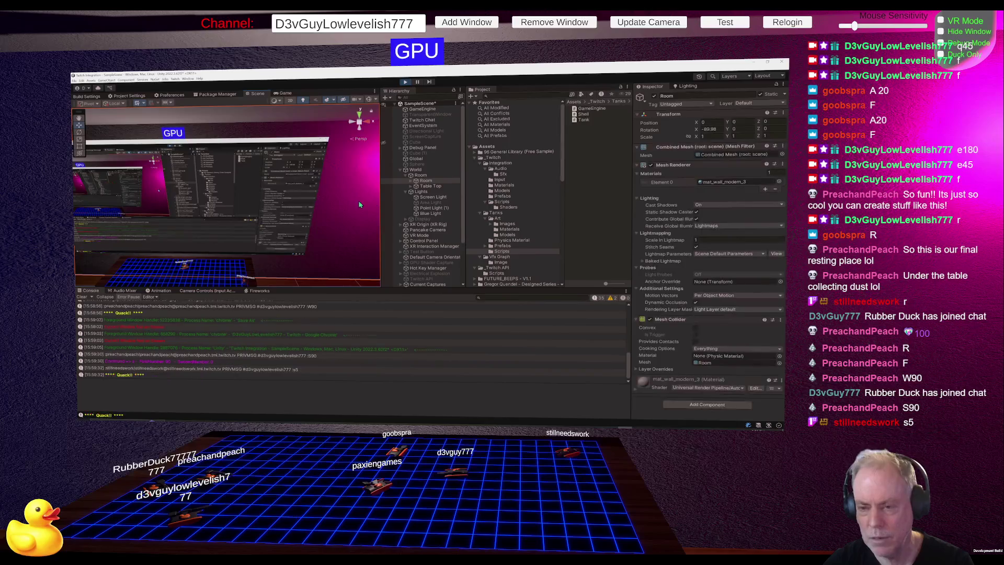
{"action": "mouse_move", "coordinate": [366, 208]}
{"action": "left_mouse_down"}
{"action": "mouse_move", "coordinate": [355, 191]}
{"action": "mouse_move", "coordinate": [254, 204]}
{"action": "left_mouse_up"}
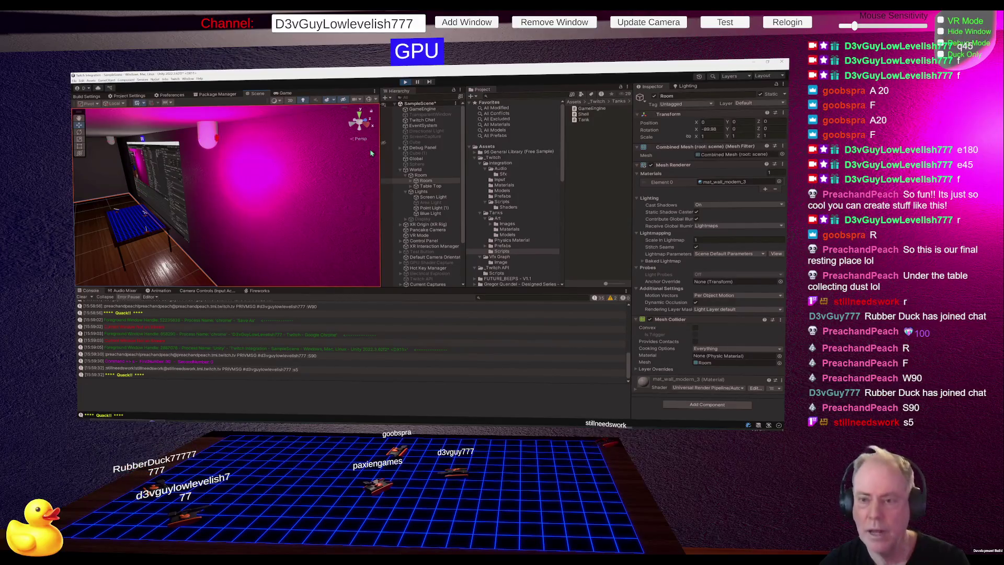
Move Point Light (1) to about 4.112, 6.749, -25.841, orbit the scene, then select Blue Light.
{"action": "left_click", "coordinate": [431, 209]}
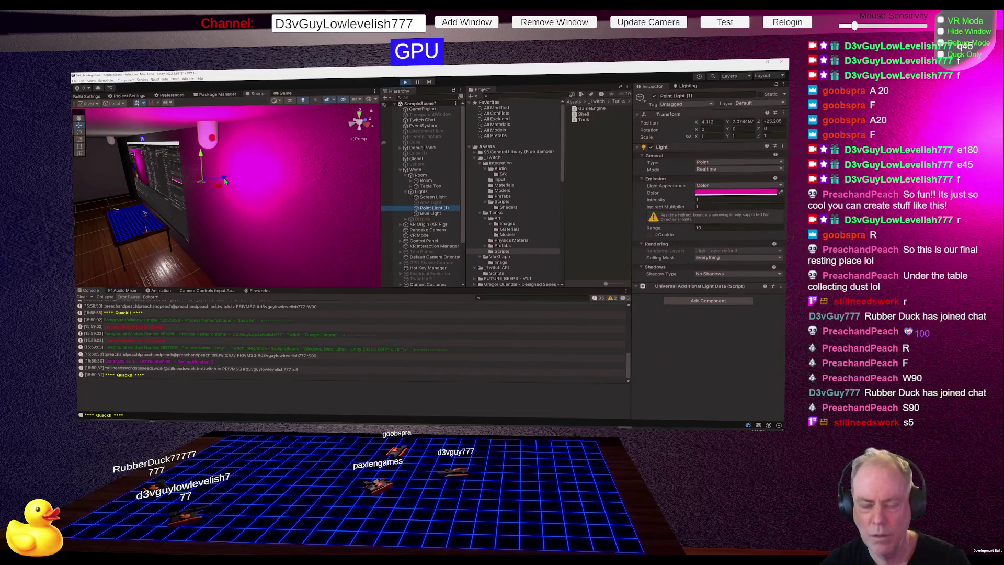
{"action": "mouse_move", "coordinate": [225, 181]}
{"action": "left_mouse_down"}
{"action": "mouse_move", "coordinate": [165, 199]}
{"action": "mouse_move", "coordinate": [132, 191]}
{"action": "mouse_move", "coordinate": [133, 246]}
{"action": "left_mouse_up"}
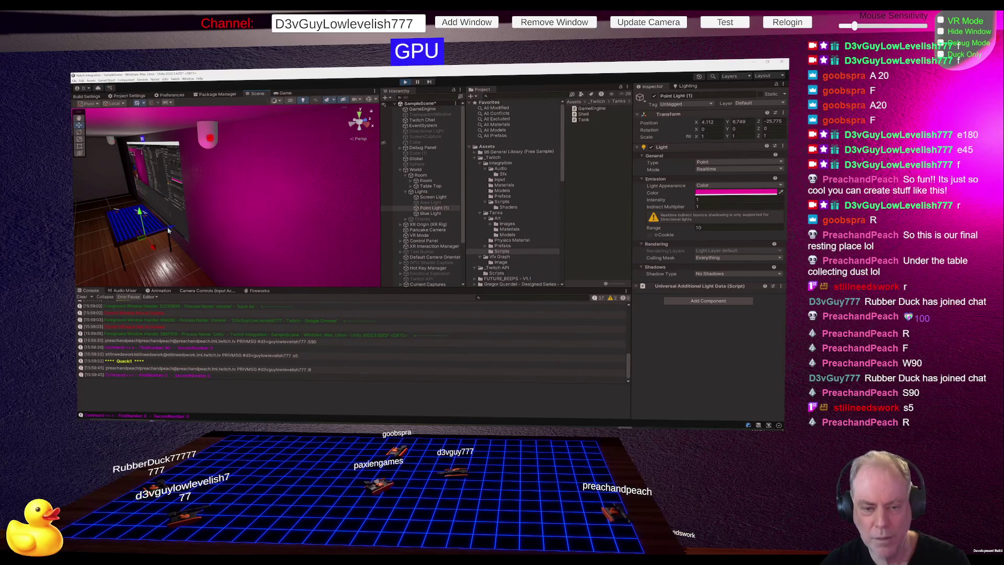
{"action": "left_click_drag", "start_coordinate": [168, 230], "coordinate": [376, 218]}
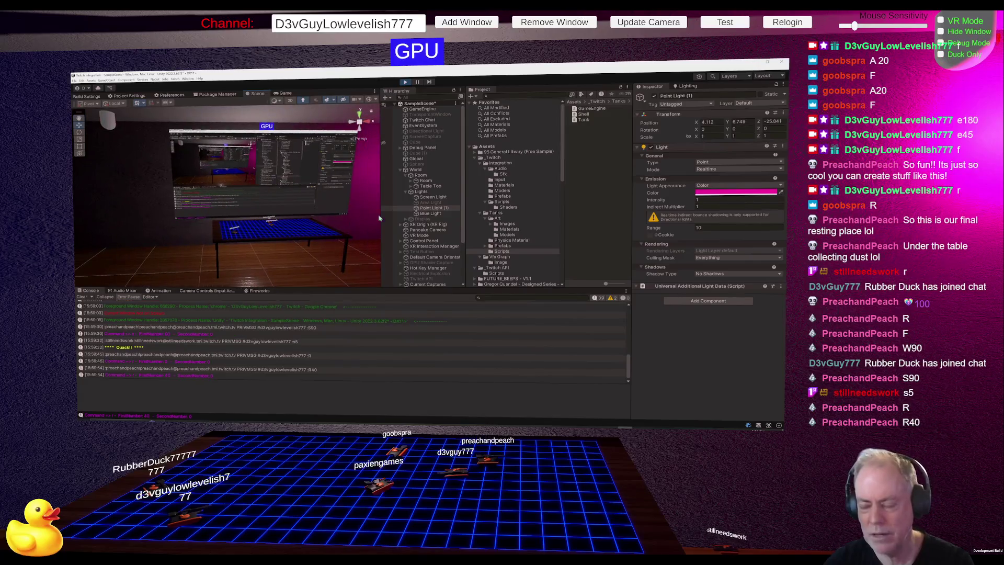
{"action": "left_click", "coordinate": [436, 214]}
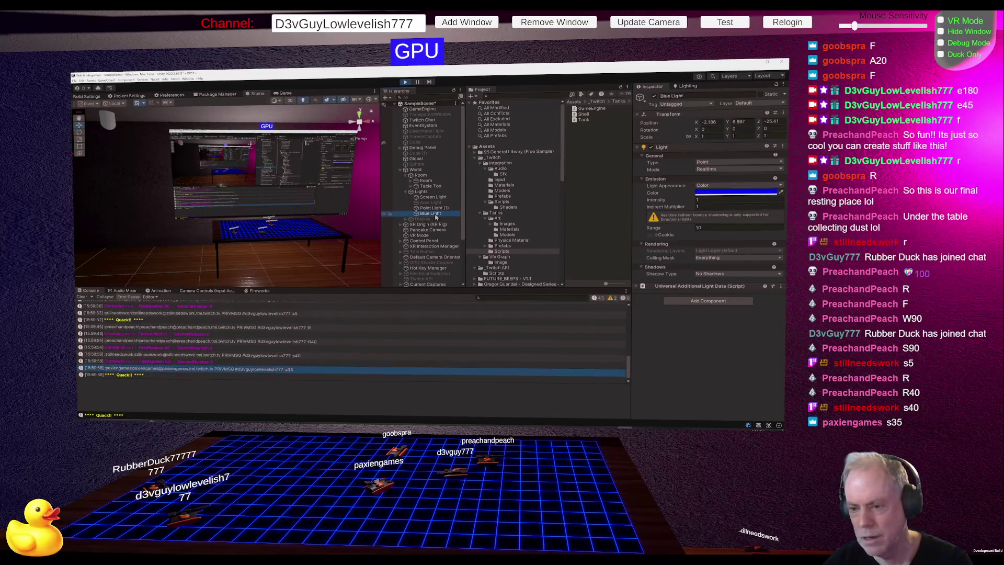
Reselect Blue Light and move the scene camera into the dark room.
{"action": "key", "text": "Up"}
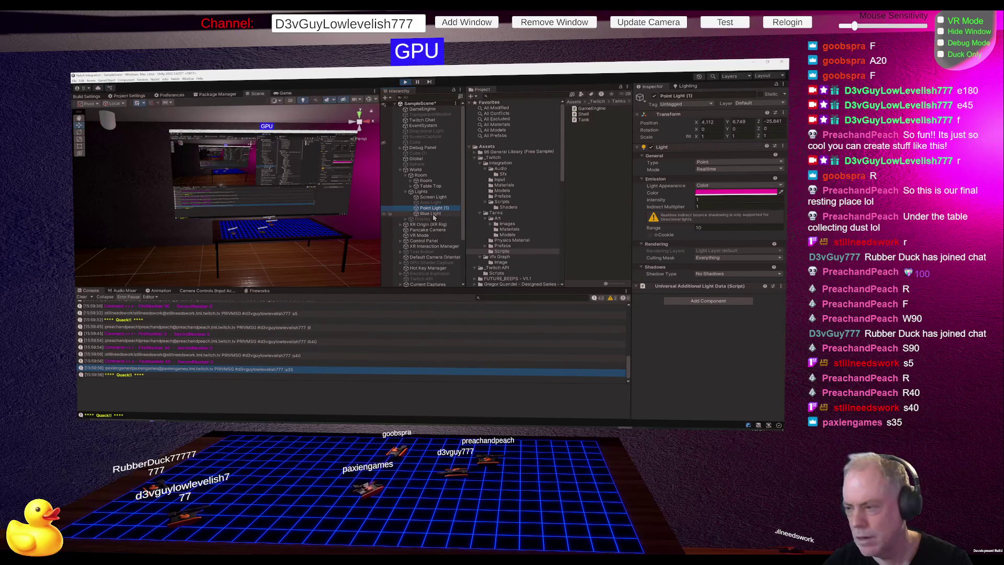
{"action": "key", "text": "Down"}
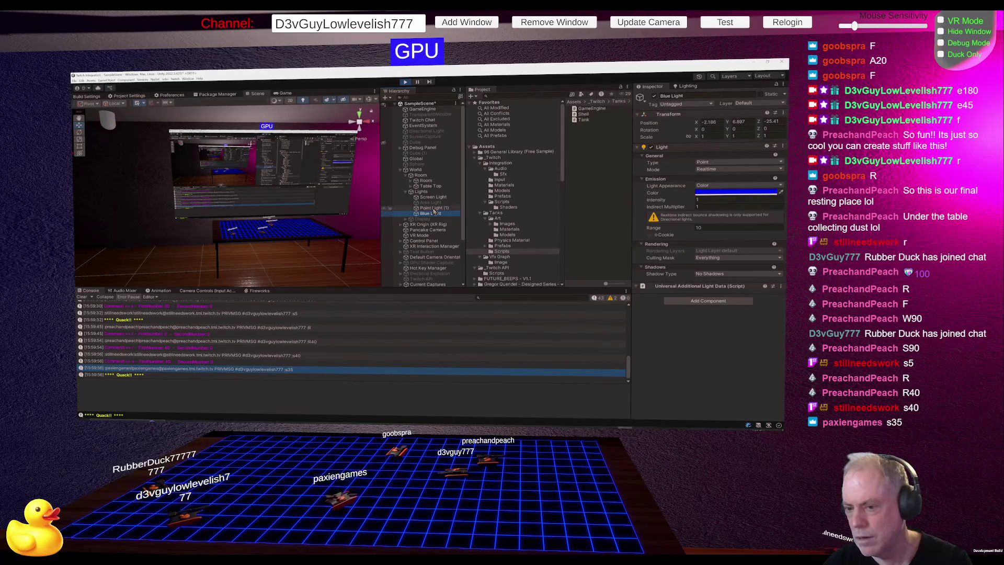
{"action": "left_click_drag", "start_coordinate": [434, 208], "coordinate": [430, 217]}
{"action": "left_click", "coordinate": [430, 214]}
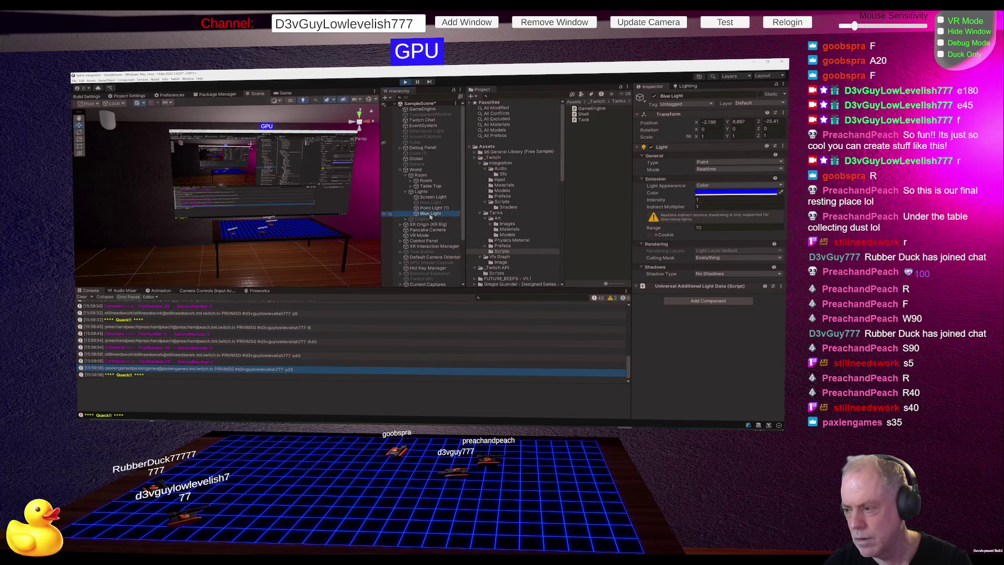
{"action": "left_click_drag", "start_coordinate": [225, 199], "coordinate": [190, 203]}
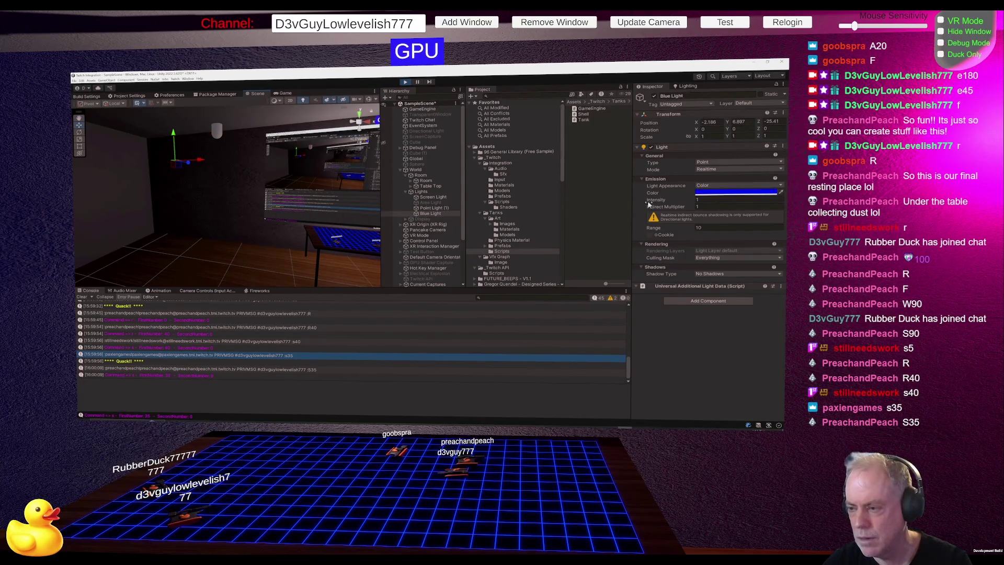
Try several Blue Light intensities, settling on 5.02, then open the Lighting settings.
{"action": "left_click", "coordinate": [755, 198]}
{"action": "type", "text": "8.7"}
{"action": "key", "text": "BackSpace"}
{"action": "key", "text": "BackSpace"}
{"action": "key", "text": "BackSpace"}
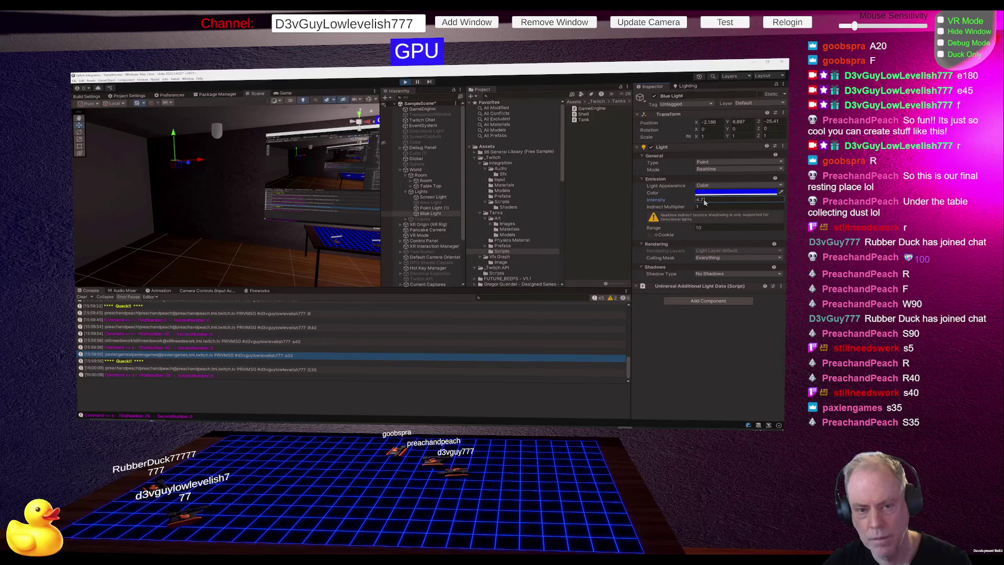
{"action": "type", "text": "6.2"}
{"action": "key", "text": "BackSpace"}
{"action": "key", "text": "BackSpace"}
{"action": "key", "text": "BackSpace"}
{"action": "type", "text": "5.53"}
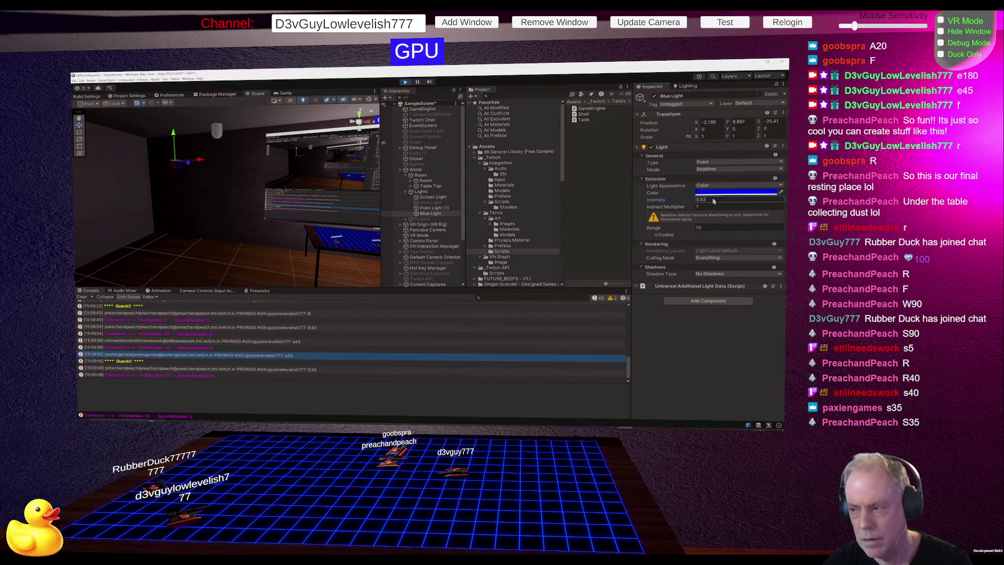
{"action": "key", "text": "BackSpace"}
{"action": "key", "text": "BackSpace"}
{"action": "type", "text": "76"}
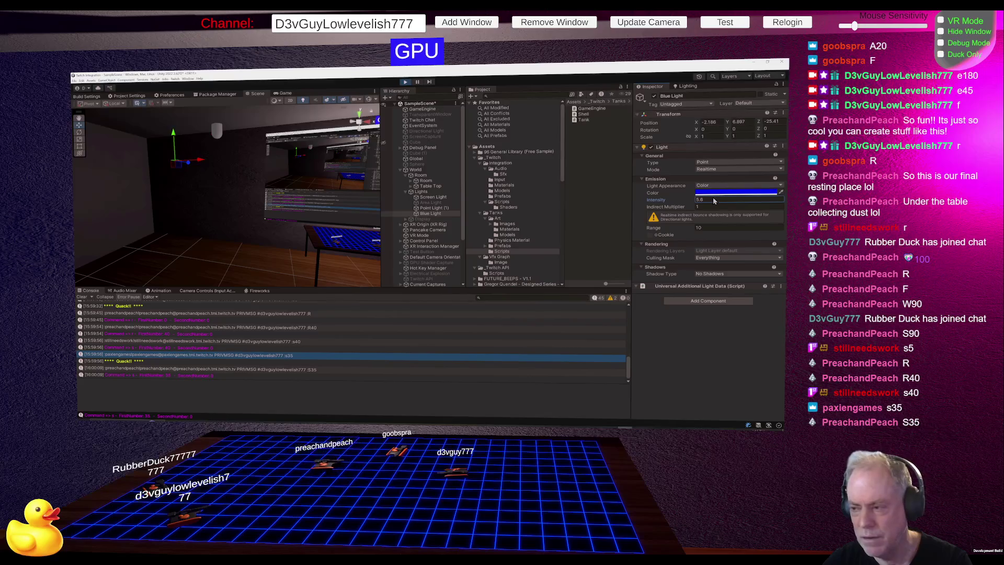
{"action": "key", "text": "BackSpace"}
{"action": "key", "text": "BackSpace"}
{"action": "key", "text": "BackSpace"}
{"action": "type", "text": "8.03"}
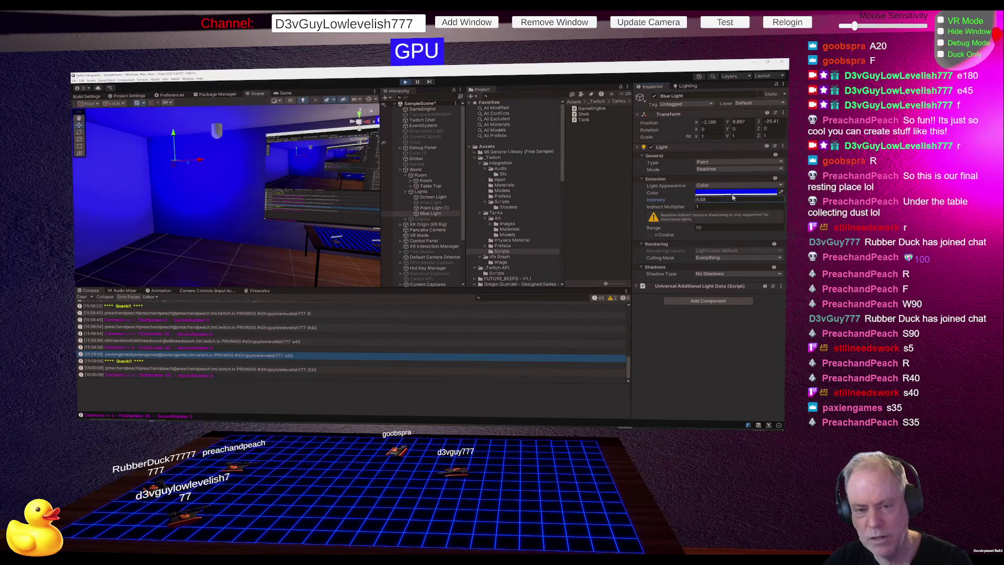
{"action": "key", "text": "BackSpace"}
{"action": "key", "text": "BackSpace"}
{"action": "key", "text": "BackSpace"}
{"action": "type", "text": "5.02"}
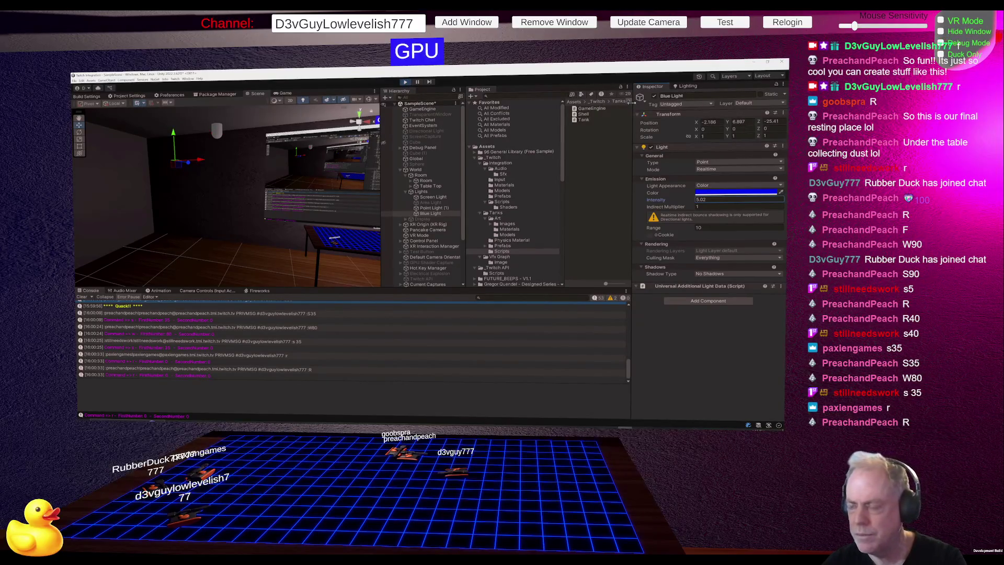
{"action": "left_click", "coordinate": [690, 87]}
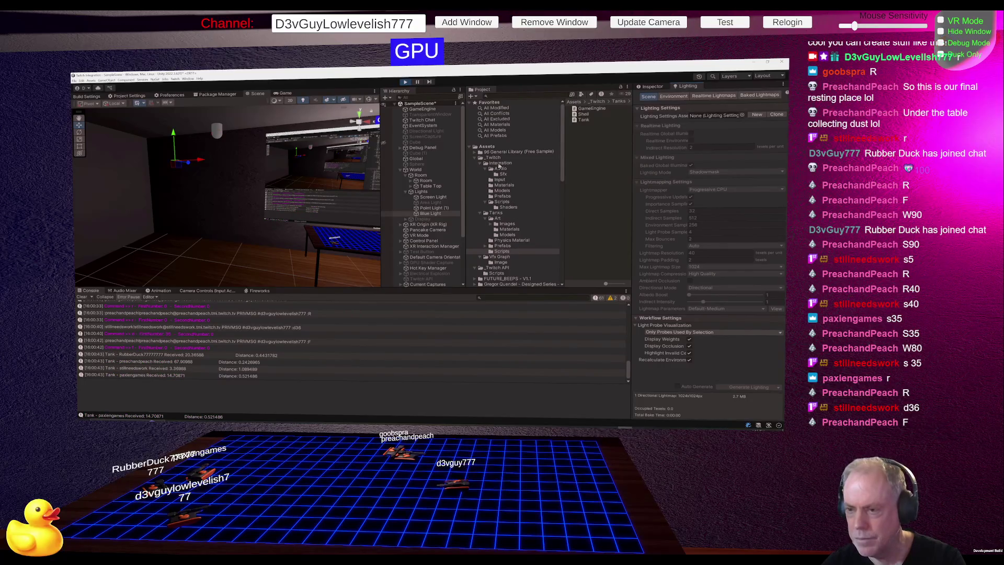
Collapse the Integration and _Twitch folders, then frame the Blue Light and orbit around the room.
{"action": "left_click", "coordinate": [479, 164]}
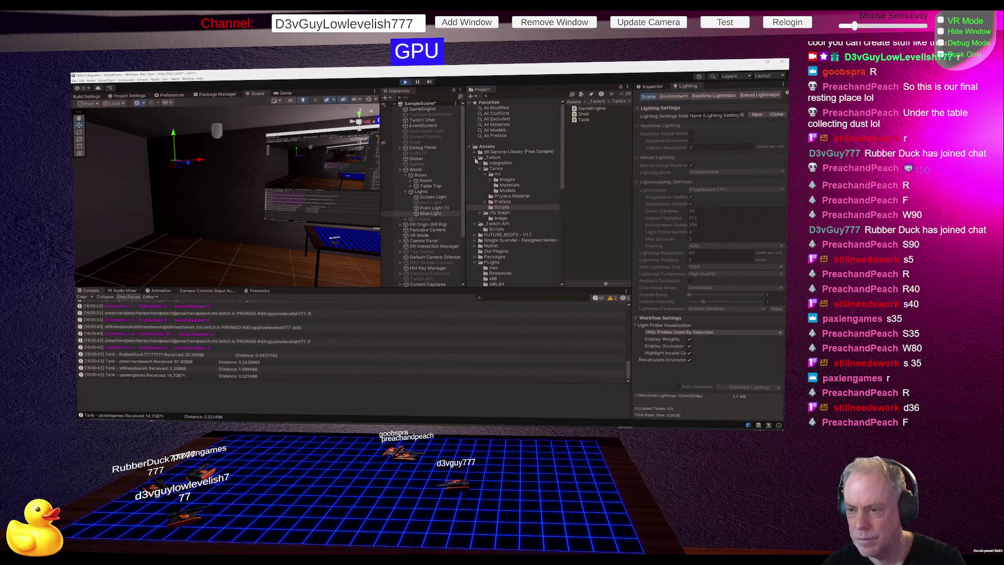
{"action": "left_click", "coordinate": [477, 158]}
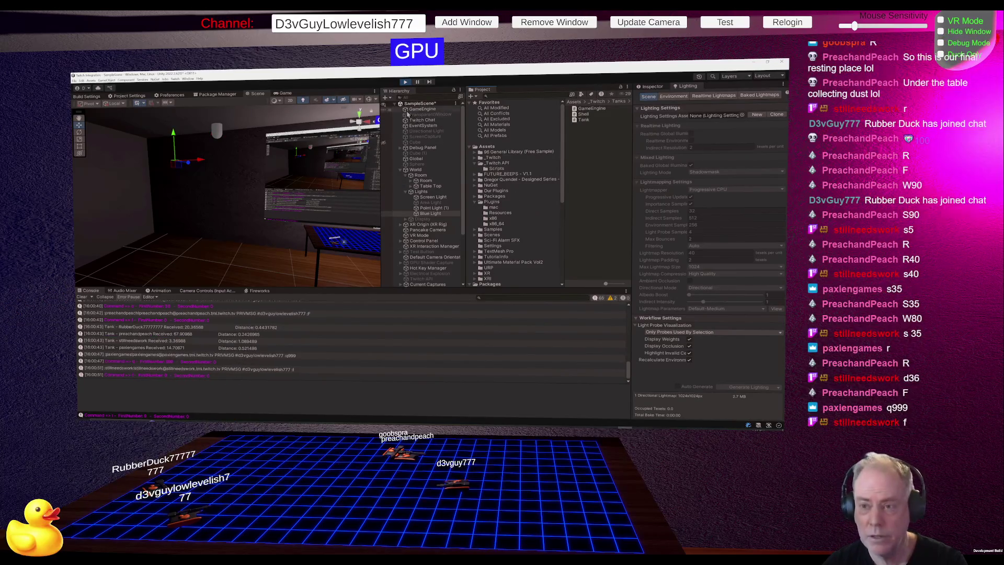
{"action": "left_click_drag", "start_coordinate": [376, 169], "coordinate": [379, 181]}
{"action": "double_click", "coordinate": [430, 213]}
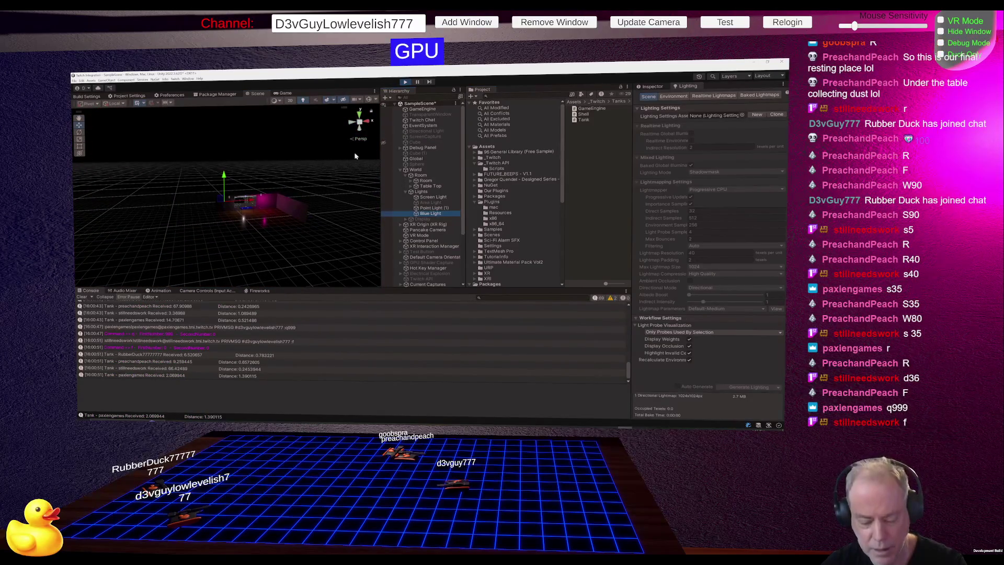
{"action": "mouse_move", "coordinate": [353, 156]}
{"action": "left_mouse_down"}
{"action": "mouse_move", "coordinate": [262, 221]}
{"action": "mouse_move", "coordinate": [330, 226]}
{"action": "mouse_move", "coordinate": [115, 227]}
{"action": "mouse_move", "coordinate": [337, 207]}
{"action": "mouse_move", "coordinate": [220, 214]}
{"action": "mouse_move", "coordinate": [283, 216]}
{"action": "left_mouse_up"}
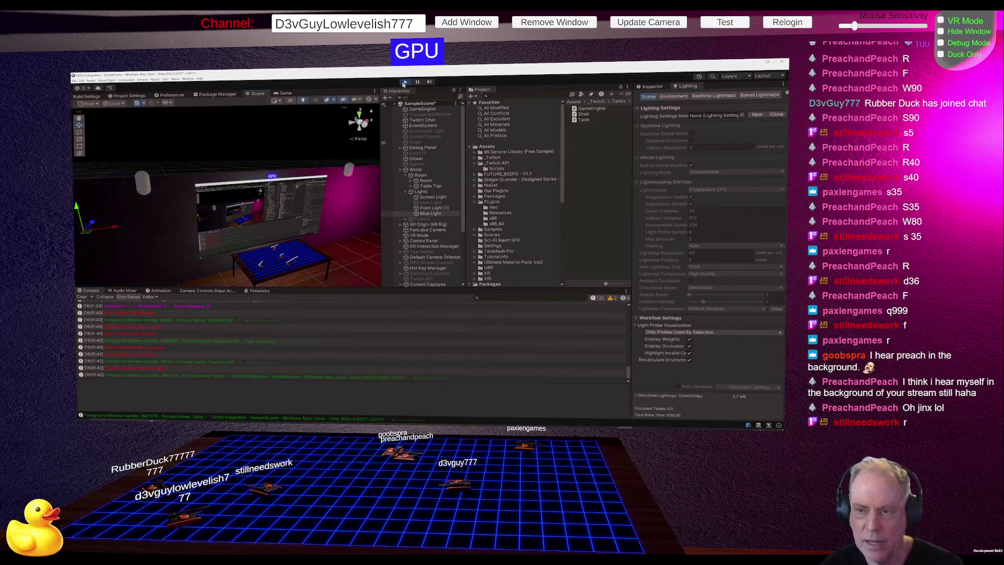
Switch the viewport from the Scene view to the Game view.
{"action": "left_click", "coordinate": [285, 94]}
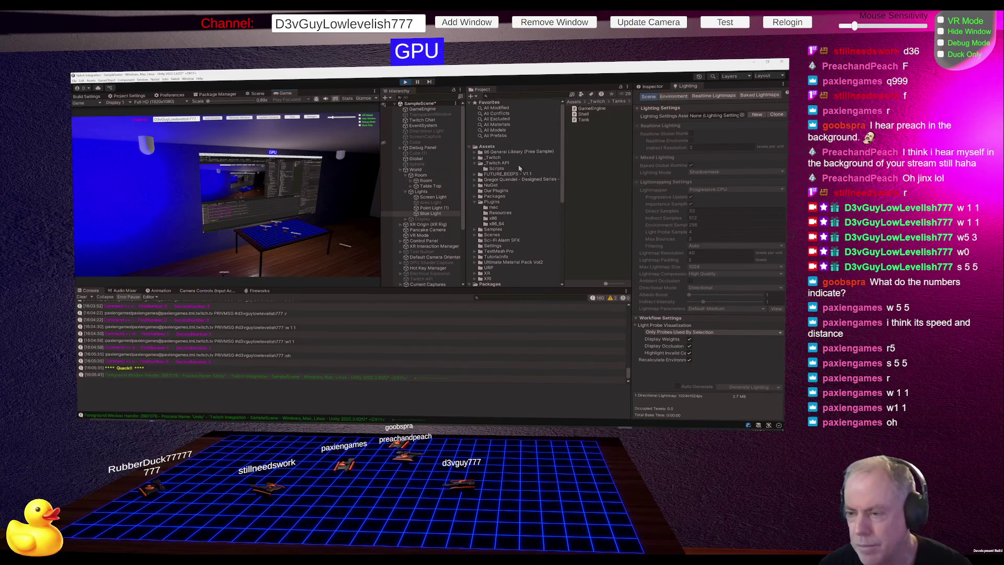
Open the URP folder, narrow the folder tree pane, and select the first New Universal Render Pipeline asset.
{"action": "scroll", "coordinate": [531, 183], "scroll_direction": "down", "scroll_amount": 5}
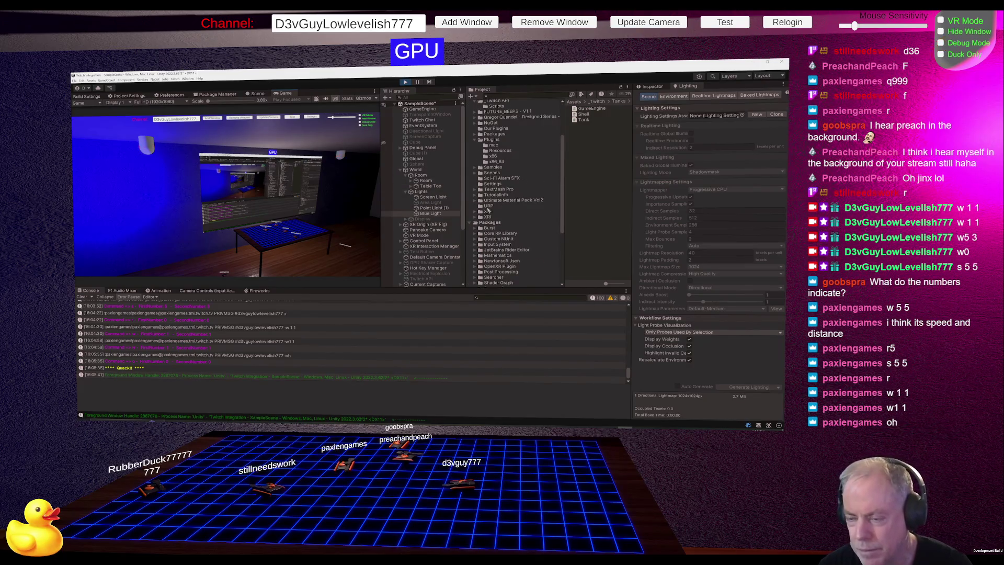
{"action": "left_click", "coordinate": [488, 208]}
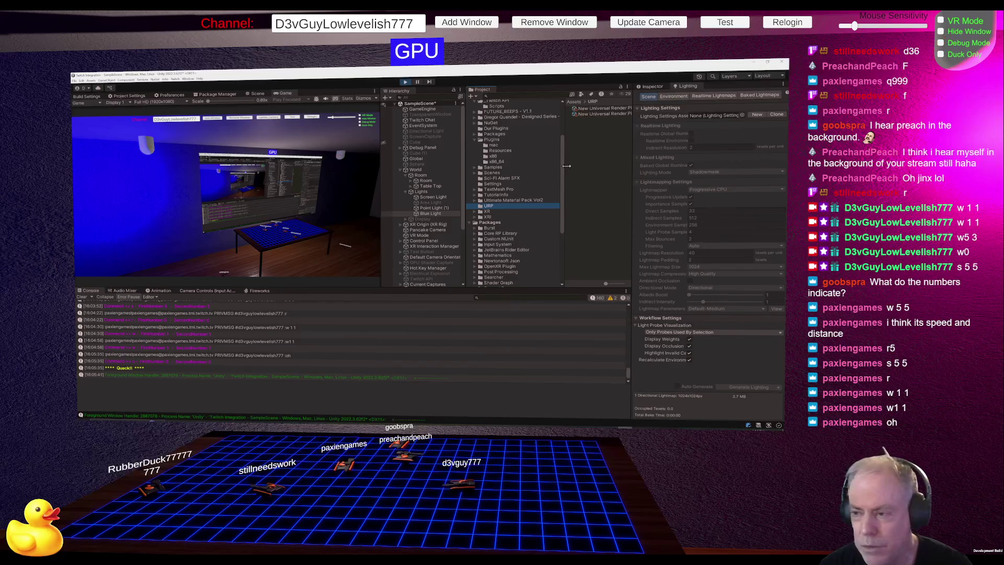
{"action": "left_click_drag", "start_coordinate": [566, 166], "coordinate": [552, 169]}
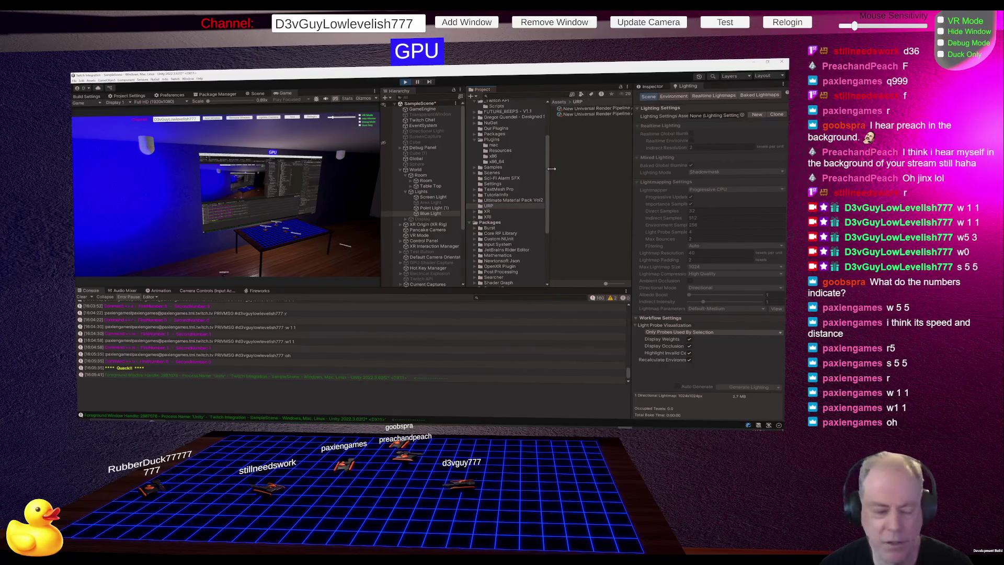
{"action": "left_click", "coordinate": [591, 108]}
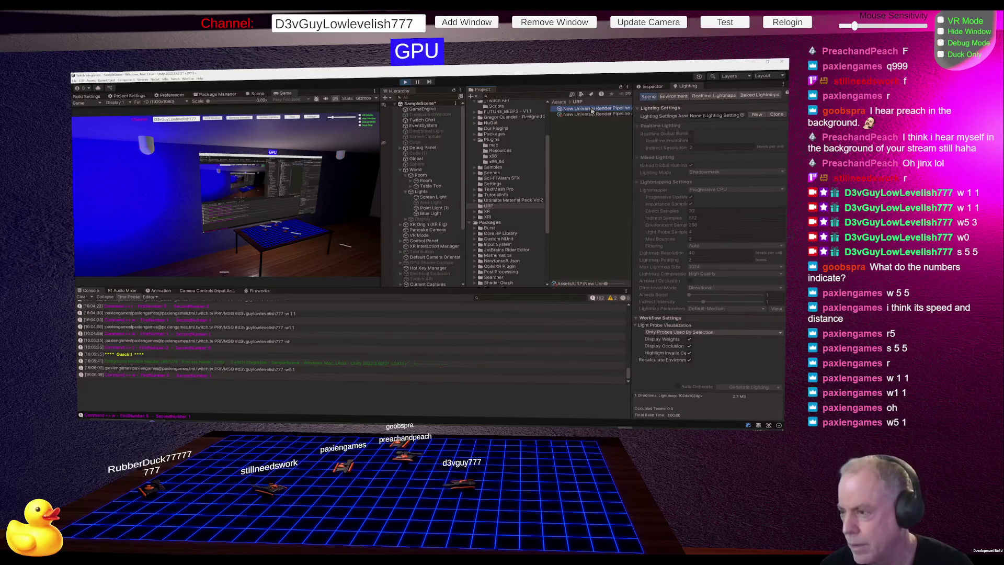
{"action": "left_click", "coordinate": [676, 99]}
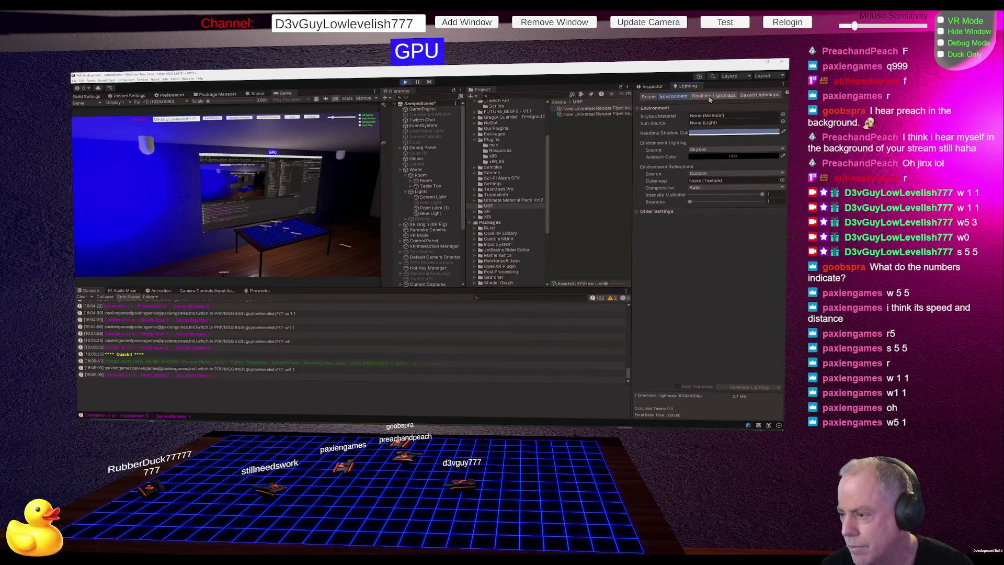
{"action": "left_click", "coordinate": [710, 98]}
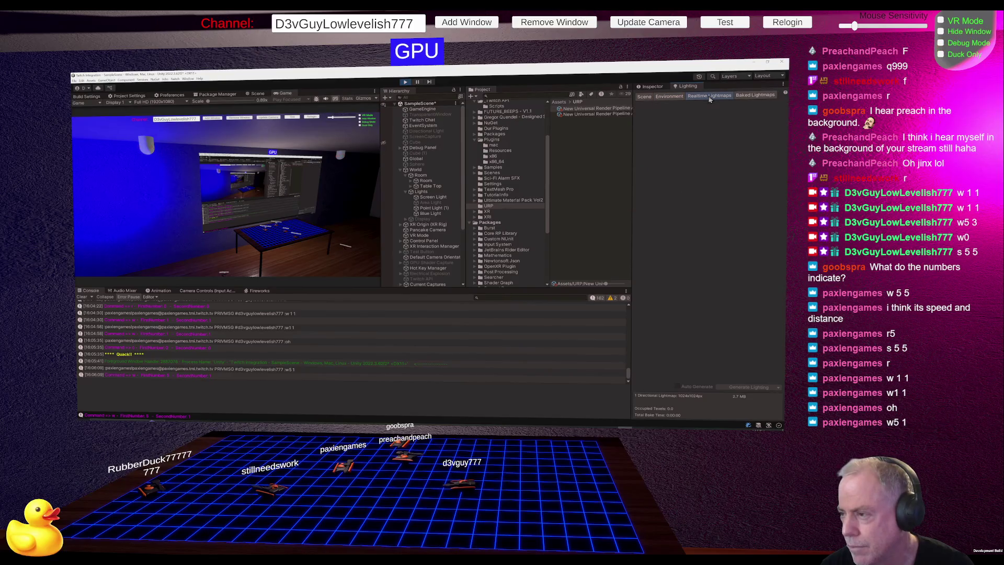
{"action": "left_click", "coordinate": [645, 98]}
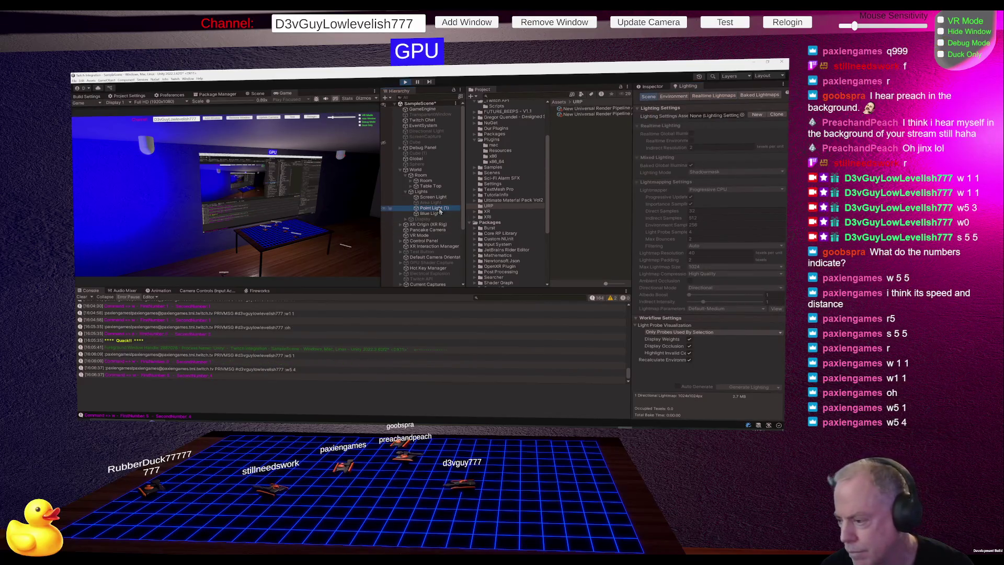
Check the Blue Light's properties in the Inspector, then show the Lighting window's Realtime Lightmaps page.
{"action": "left_click", "coordinate": [432, 214]}
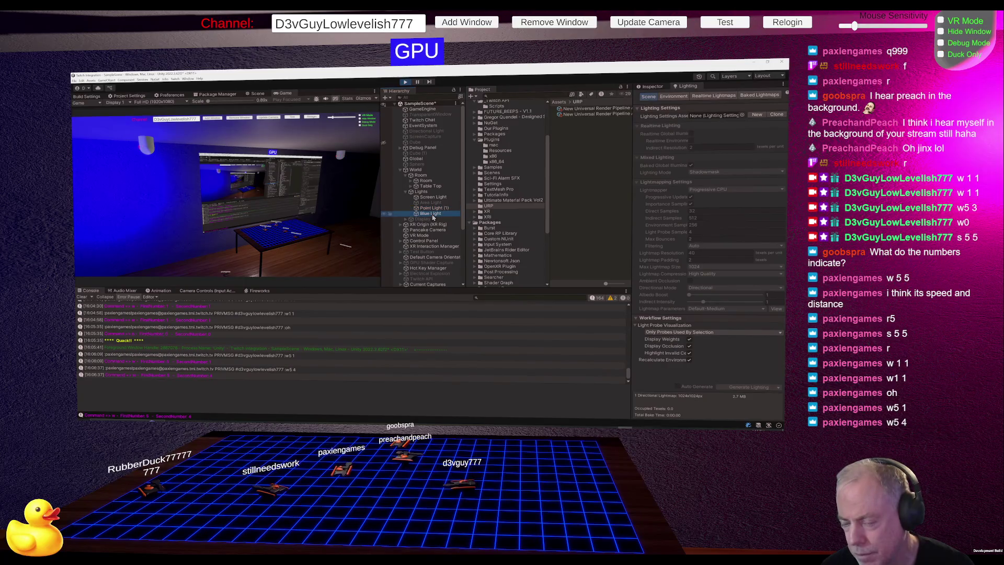
{"action": "left_click", "coordinate": [652, 86]}
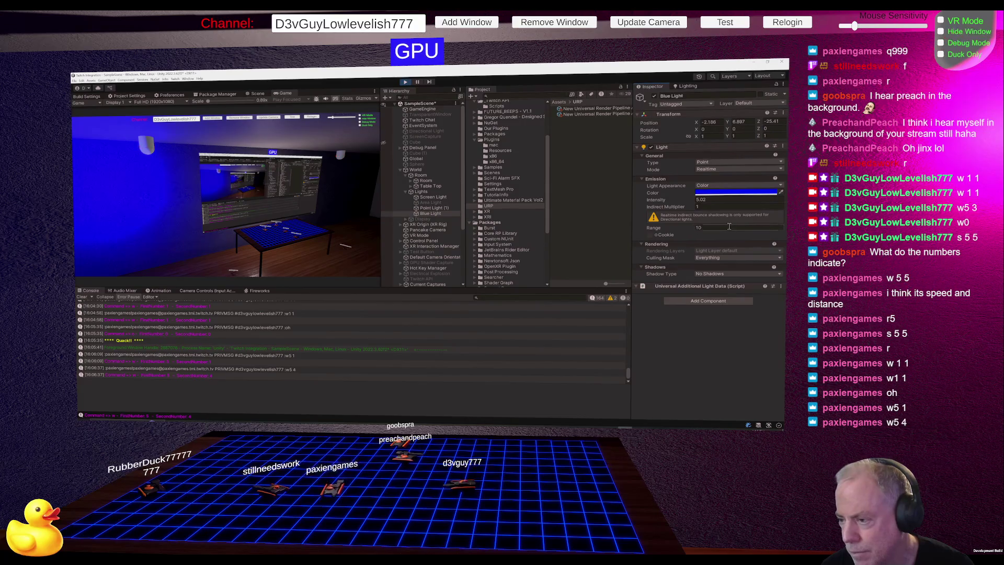
{"action": "left_click", "coordinate": [687, 87]}
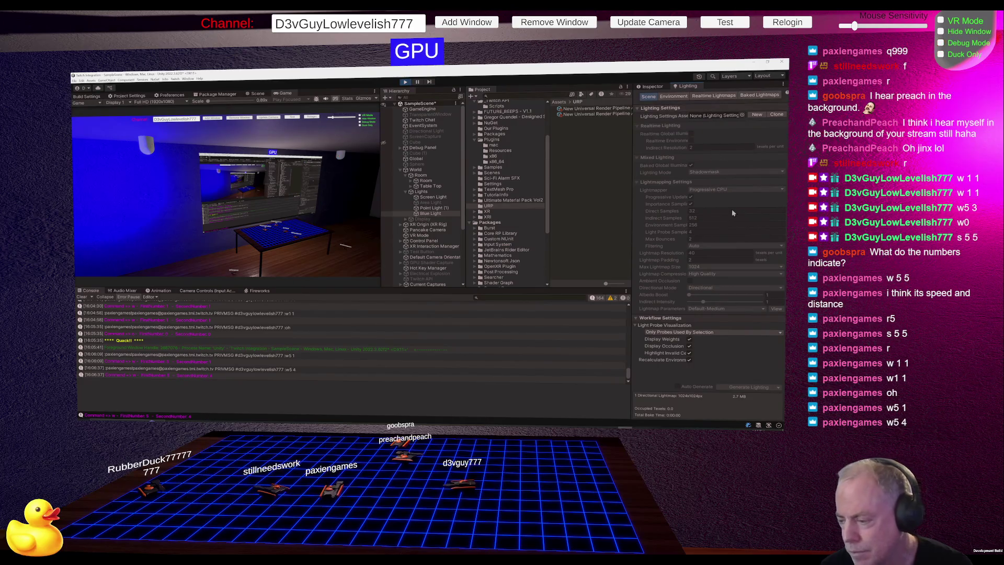
{"action": "left_click", "coordinate": [714, 96]}
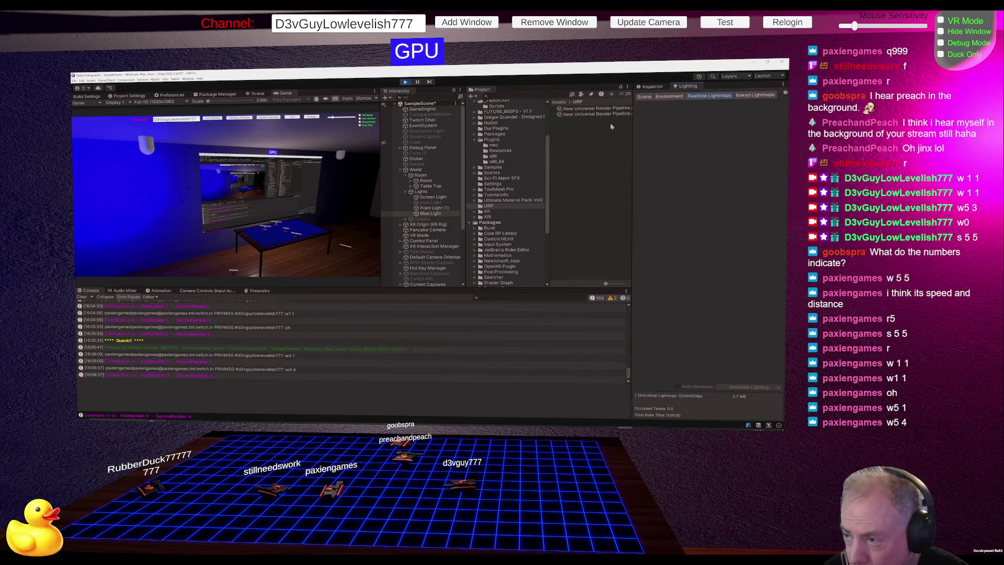
Inspect the New Universal Render Pipeline Asset's settings, then bring up the Cube's context menu.
{"action": "left_click", "coordinate": [600, 109]}
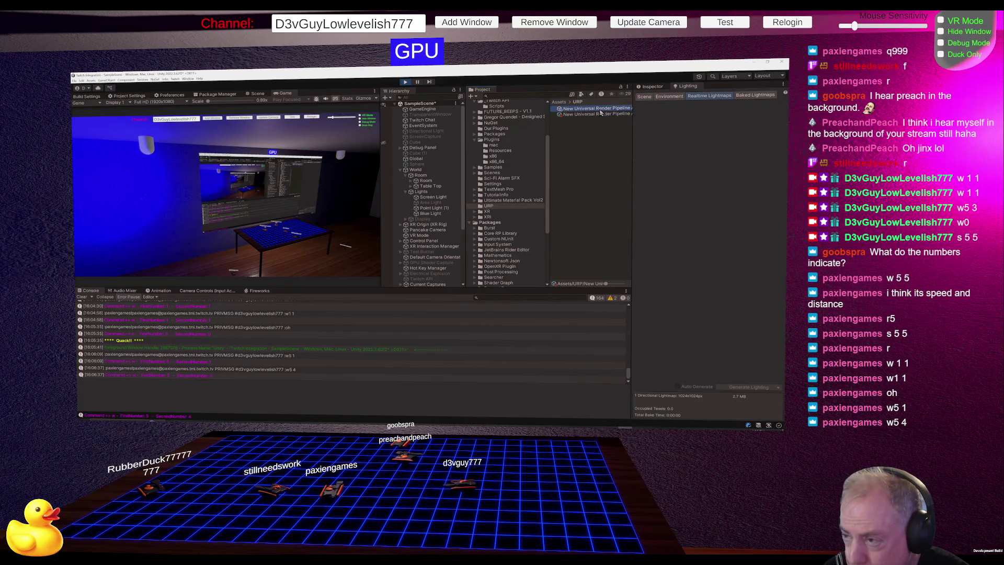
{"action": "left_click", "coordinate": [654, 87]}
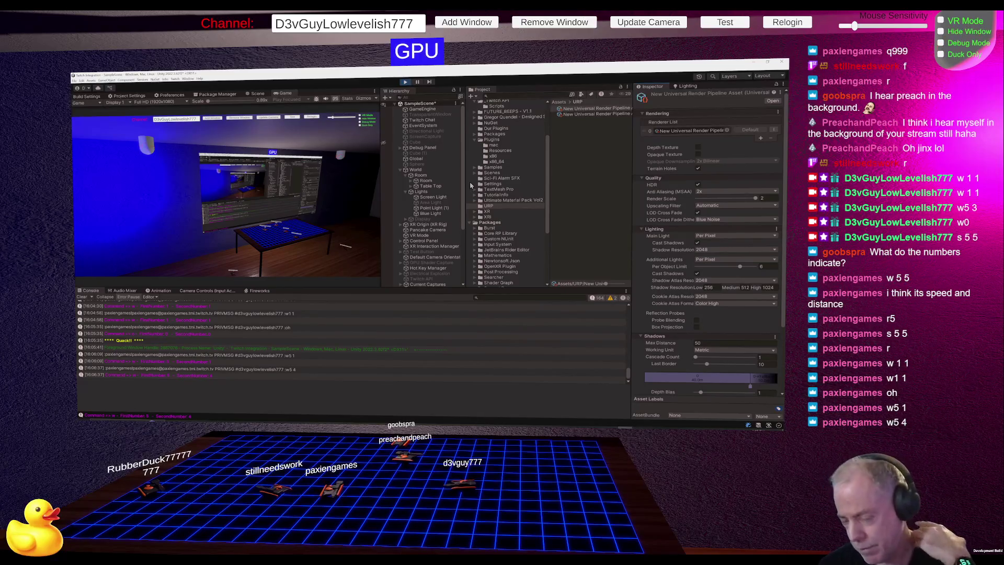
{"action": "right_click", "coordinate": [406, 144]}
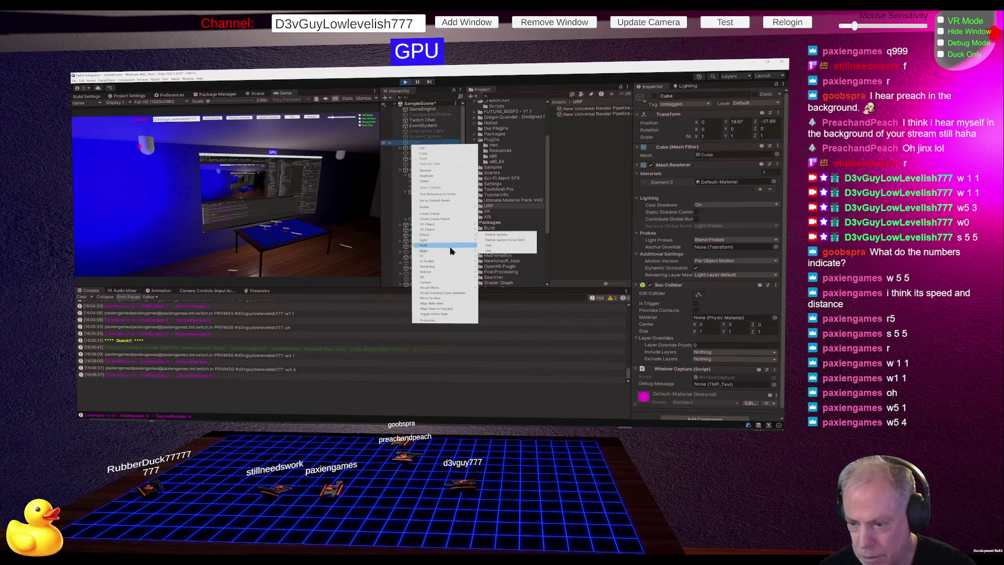
Close the Cube's Create menu without adding an object, and stop the running game.
{"action": "mouse_move", "coordinate": [453, 267]}
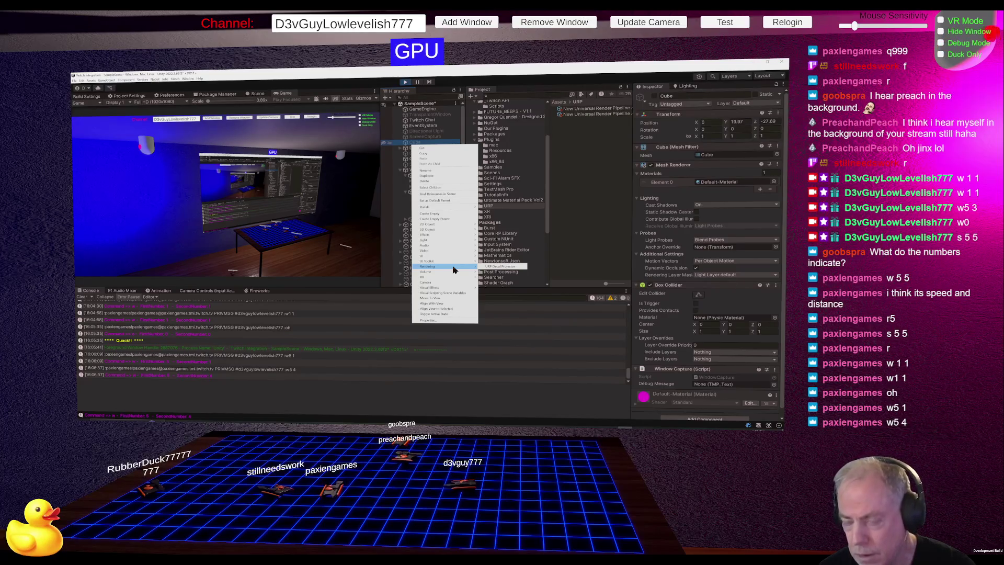
{"action": "key", "text": "Escape"}
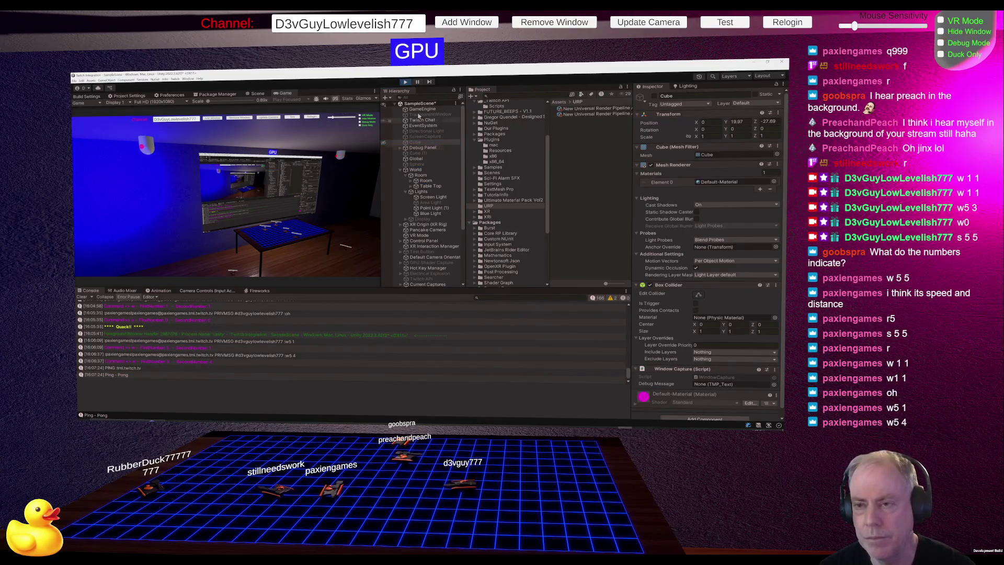
{"action": "left_click", "coordinate": [406, 83]}
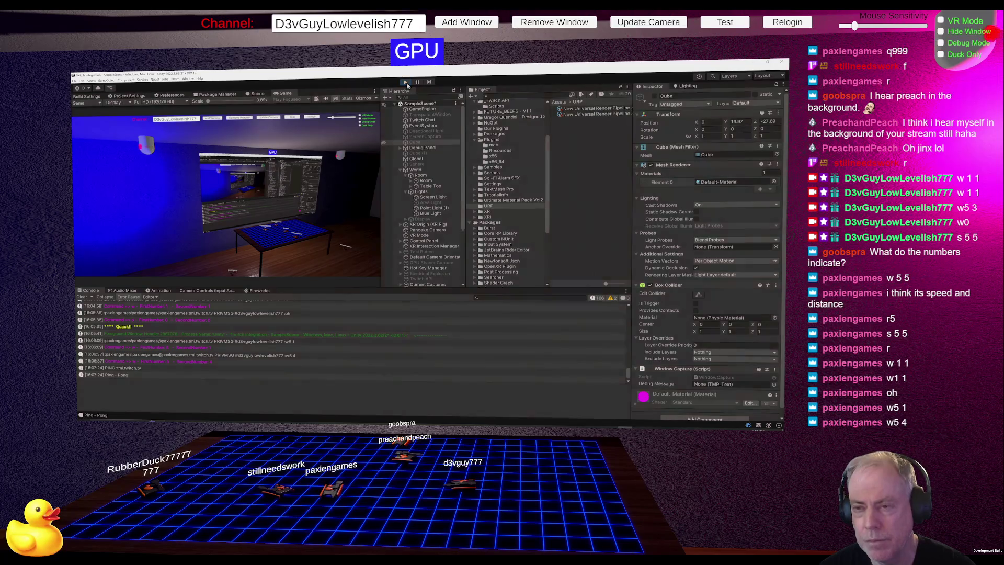
Select the Sphere and look through its context menu, then glance at Package Manager and return to Scene.
{"action": "left_click", "coordinate": [421, 164]}
{"action": "right_click", "coordinate": [426, 168]}
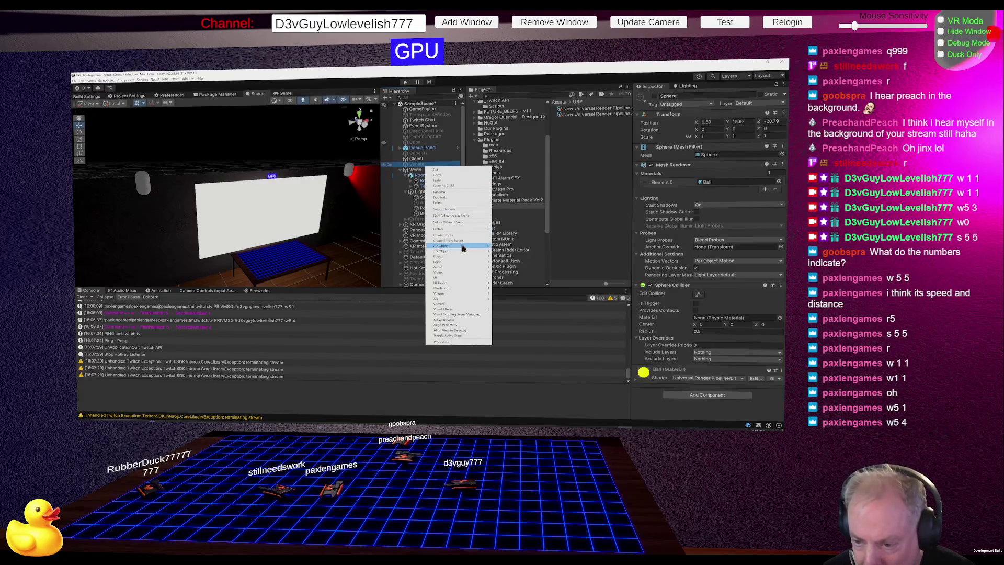
{"action": "mouse_move", "coordinate": [460, 245]}
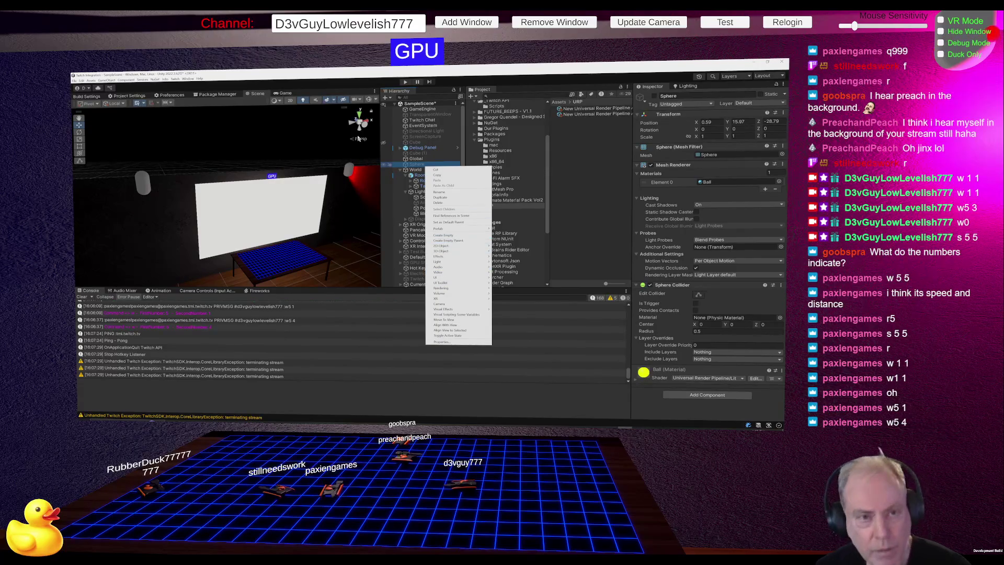
{"action": "left_click", "coordinate": [222, 95]}
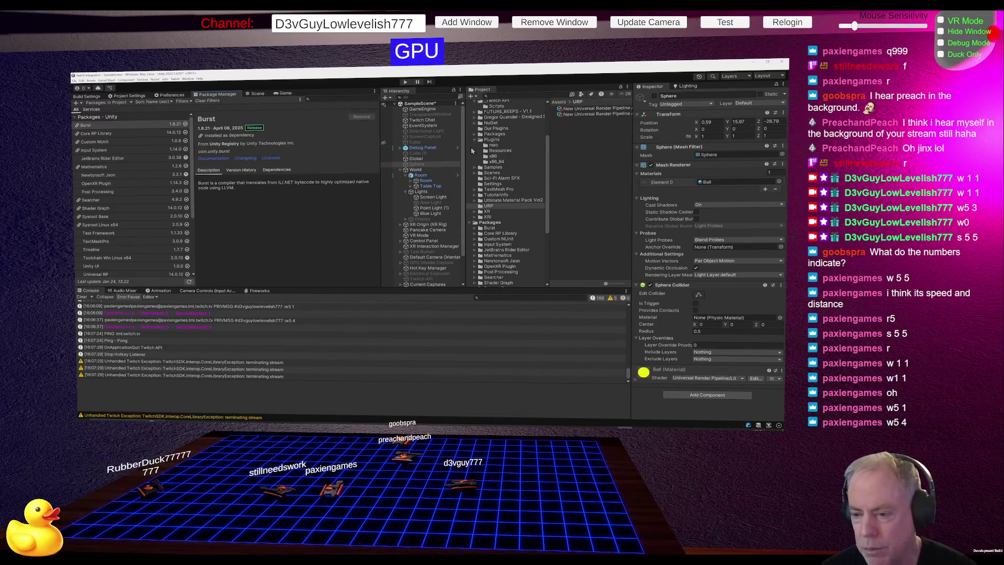
{"action": "left_click", "coordinate": [255, 94]}
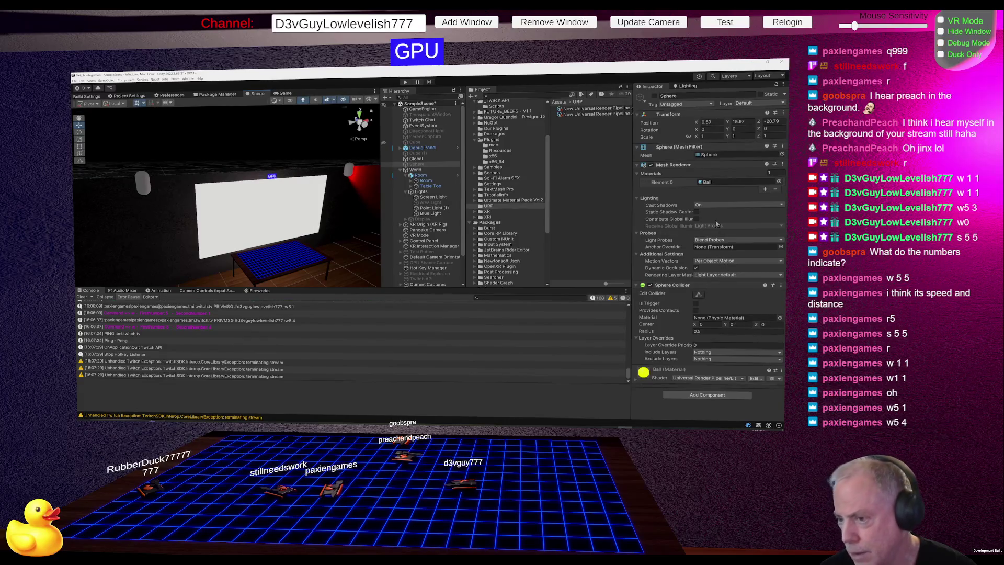
Raise the URP asset's Per Object light limit from 6 to 8, then inspect the renderer asset.
{"action": "left_click", "coordinate": [596, 109]}
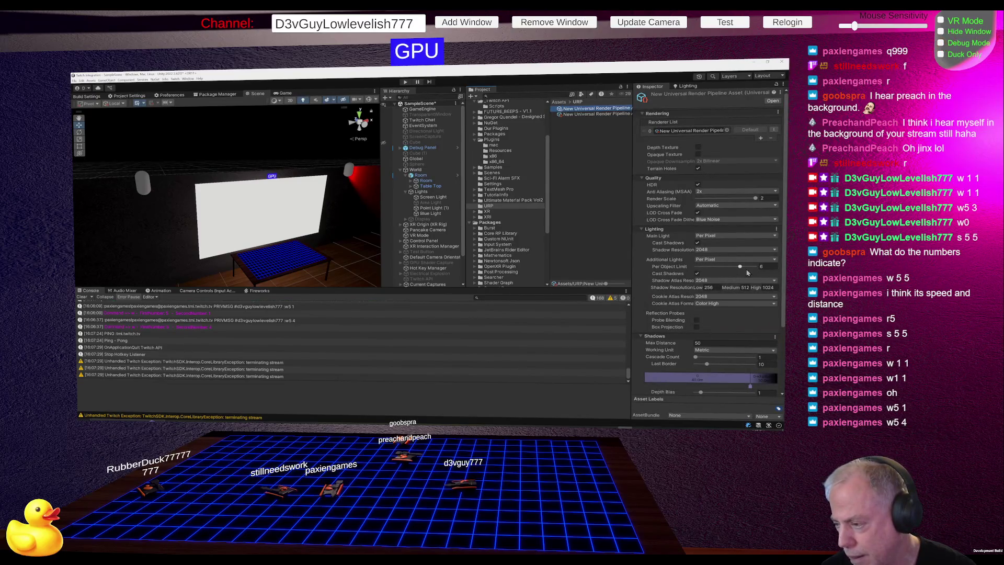
{"action": "left_click_drag", "start_coordinate": [747, 271], "coordinate": [757, 267]}
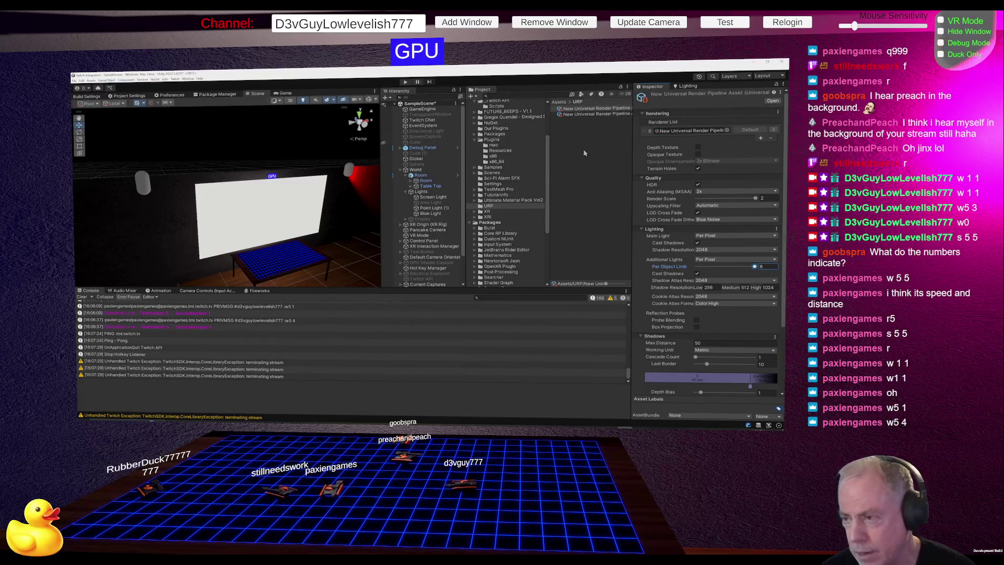
{"action": "left_click", "coordinate": [587, 115]}
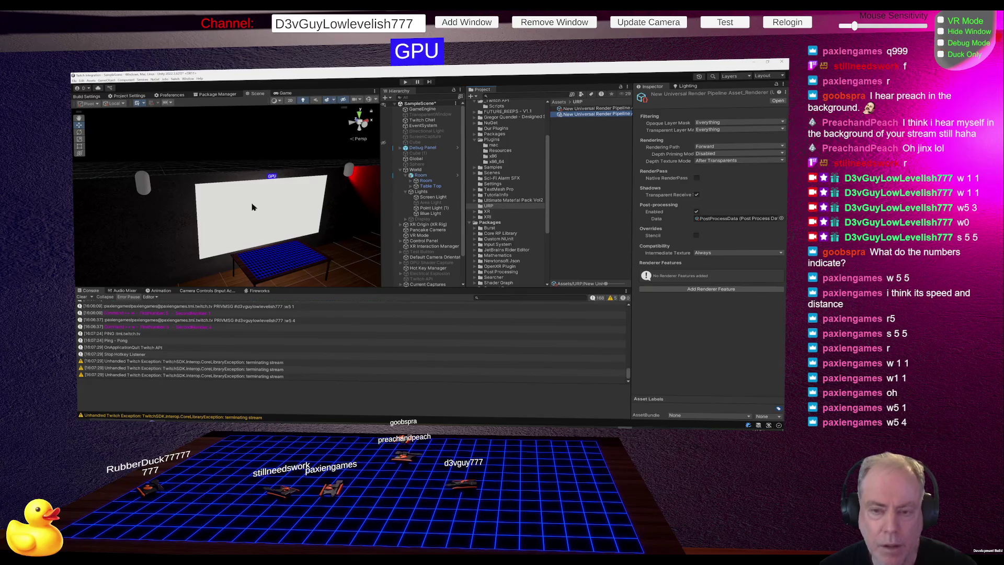
Turn on Scene view lighting, orbit toward the white screen and wall, then show Build Settings.
{"action": "left_click", "coordinate": [303, 101]}
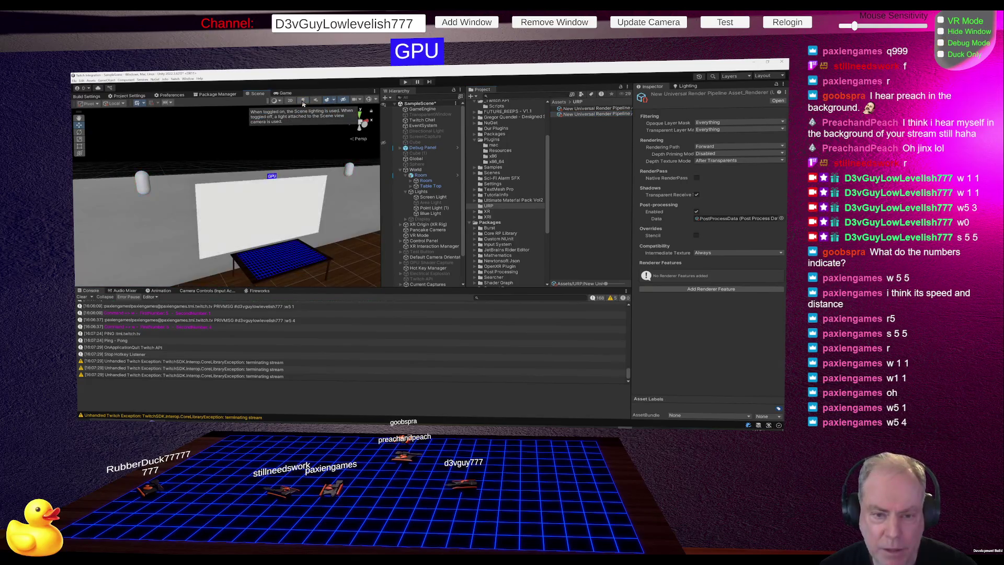
{"action": "mouse_move", "coordinate": [249, 234]}
{"action": "left_mouse_down"}
{"action": "mouse_move", "coordinate": [193, 244]}
{"action": "mouse_move", "coordinate": [214, 225]}
{"action": "mouse_move", "coordinate": [158, 213]}
{"action": "mouse_move", "coordinate": [217, 188]}
{"action": "mouse_move", "coordinate": [90, 180]}
{"action": "mouse_move", "coordinate": [729, 183]}
{"action": "left_mouse_up"}
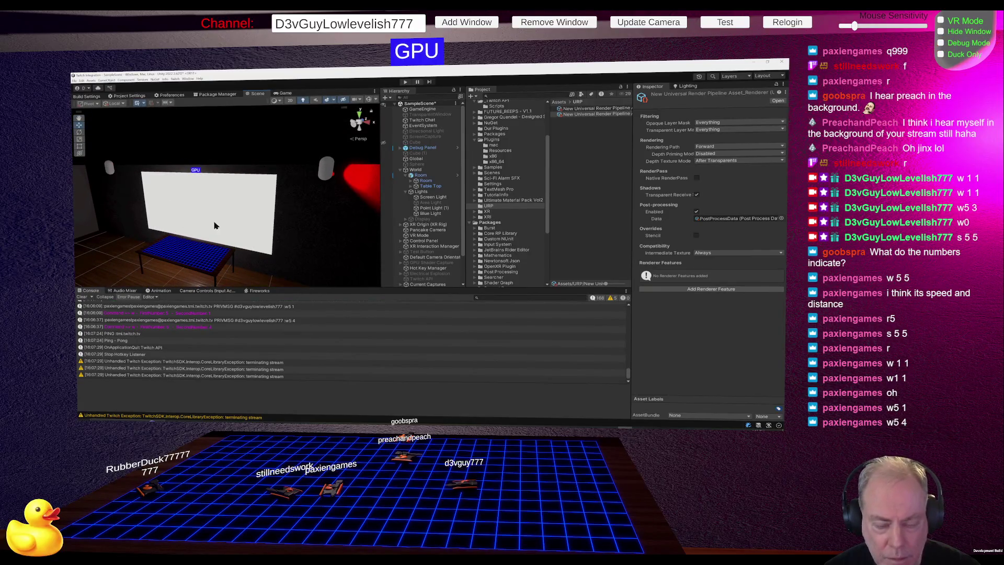
{"action": "mouse_move", "coordinate": [215, 226]}
{"action": "left_mouse_down"}
{"action": "mouse_move", "coordinate": [130, 252]}
{"action": "mouse_move", "coordinate": [130, 281]}
{"action": "left_mouse_up"}
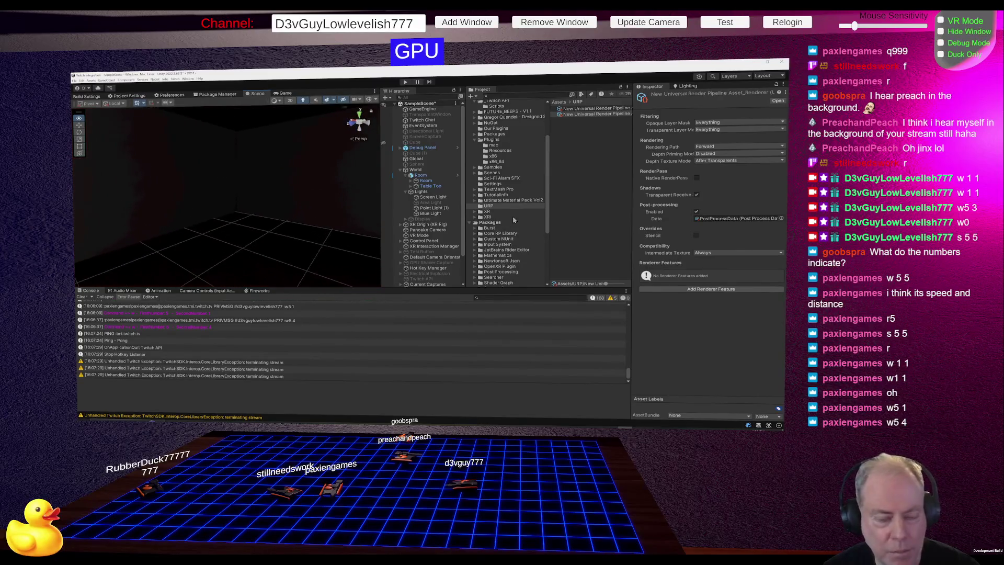
{"action": "left_click_drag", "start_coordinate": [513, 220], "coordinate": [636, 208]}
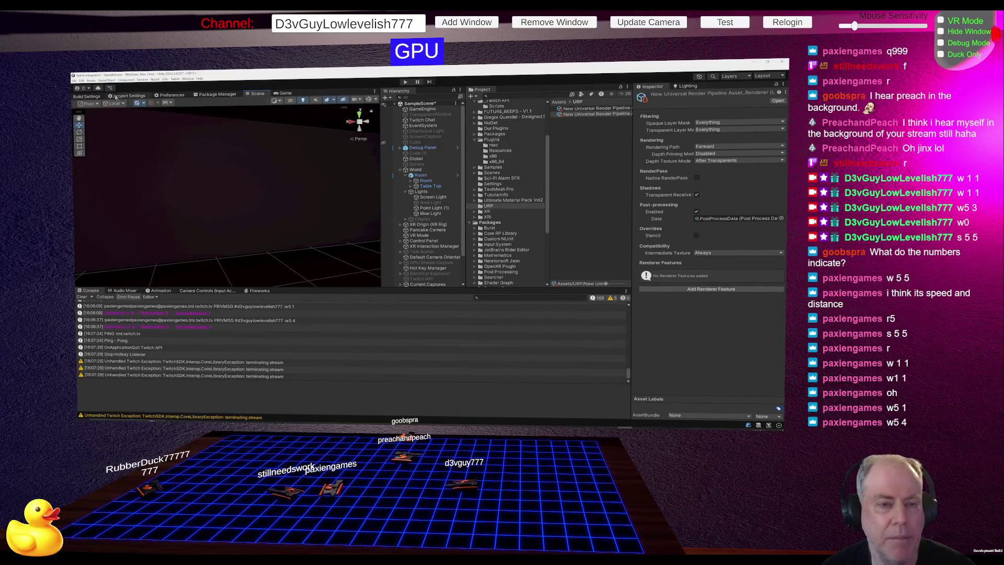
{"action": "left_click", "coordinate": [100, 98]}
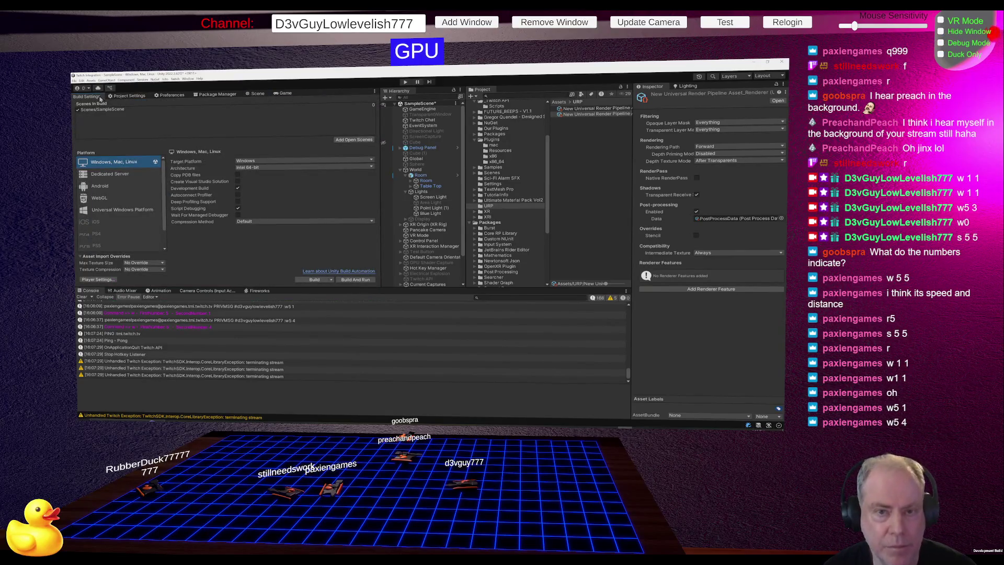
In Package Manager, choose Add package from disk to browse for a package.json file.
{"action": "left_click", "coordinate": [208, 95]}
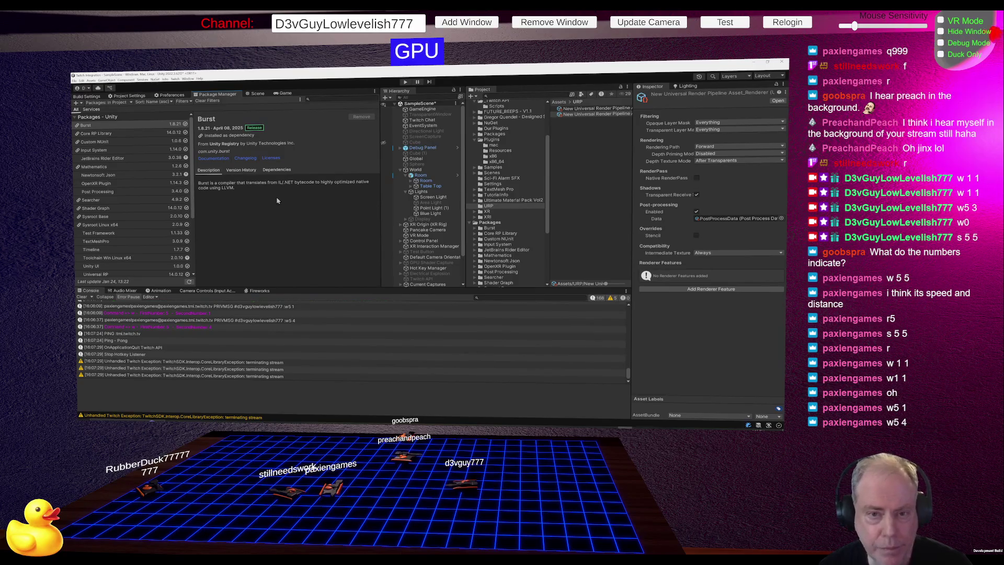
{"action": "left_click", "coordinate": [81, 104]}
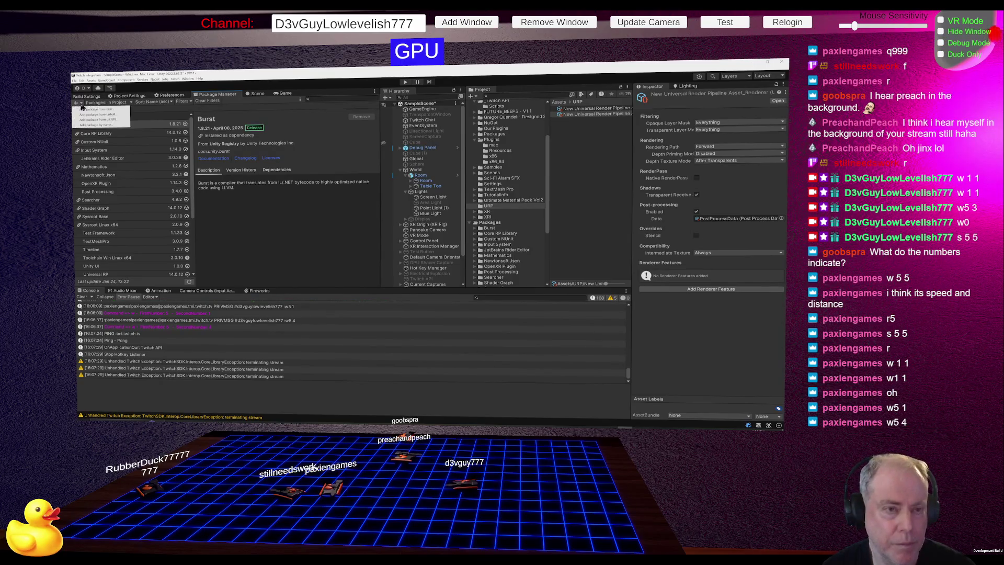
{"action": "left_click", "coordinate": [93, 109]}
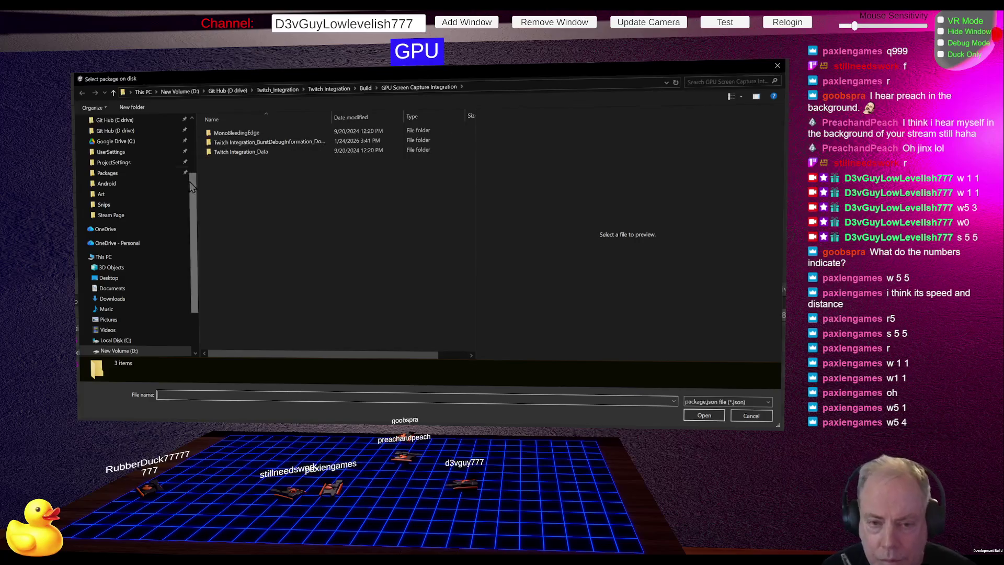
Browse to the Git Hub folder on the D drive and open _Daves_Custom_Packages.
{"action": "left_click", "coordinate": [124, 121]}
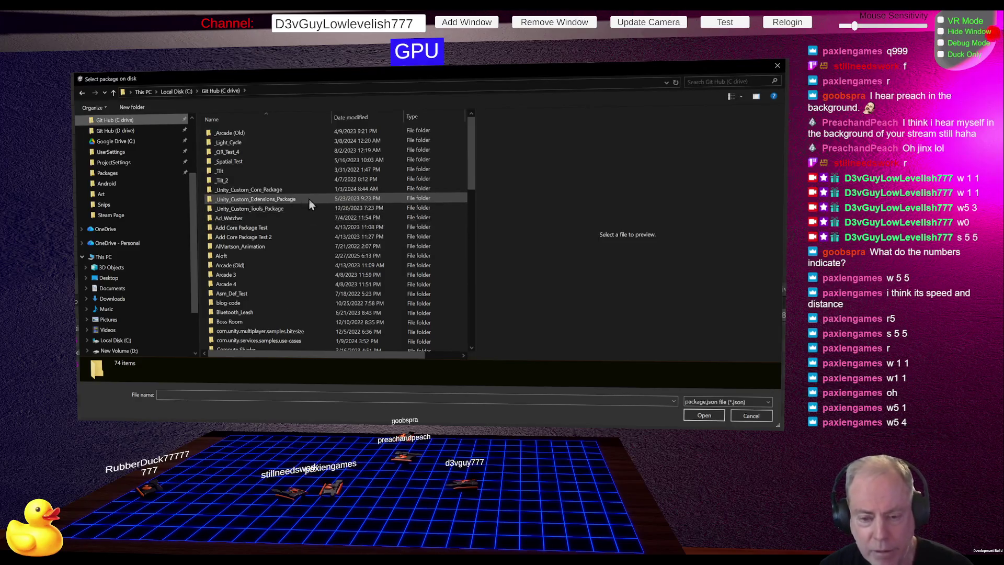
{"action": "scroll", "coordinate": [303, 184], "scroll_direction": "down", "scroll_amount": 1}
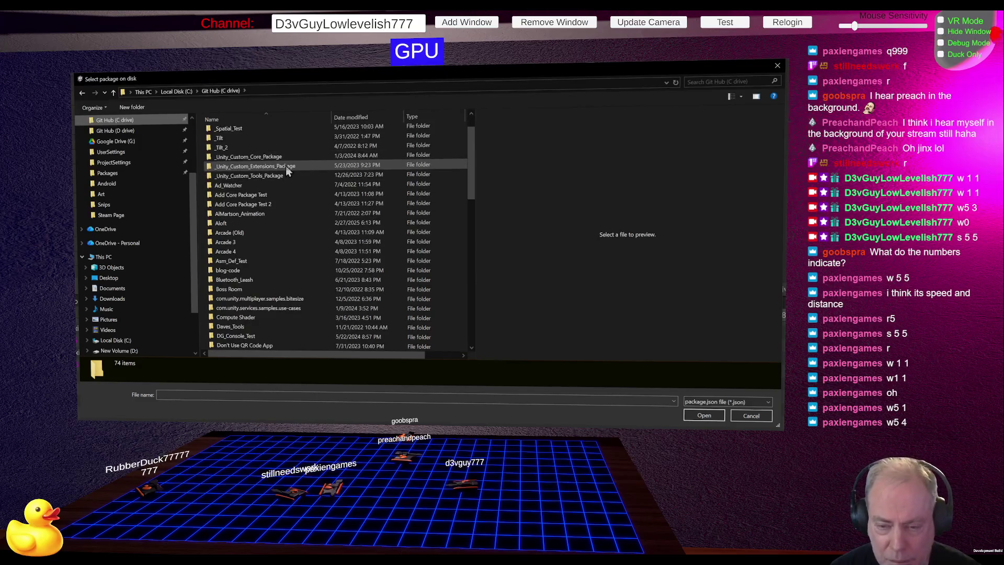
{"action": "mouse_move", "coordinate": [266, 158]}
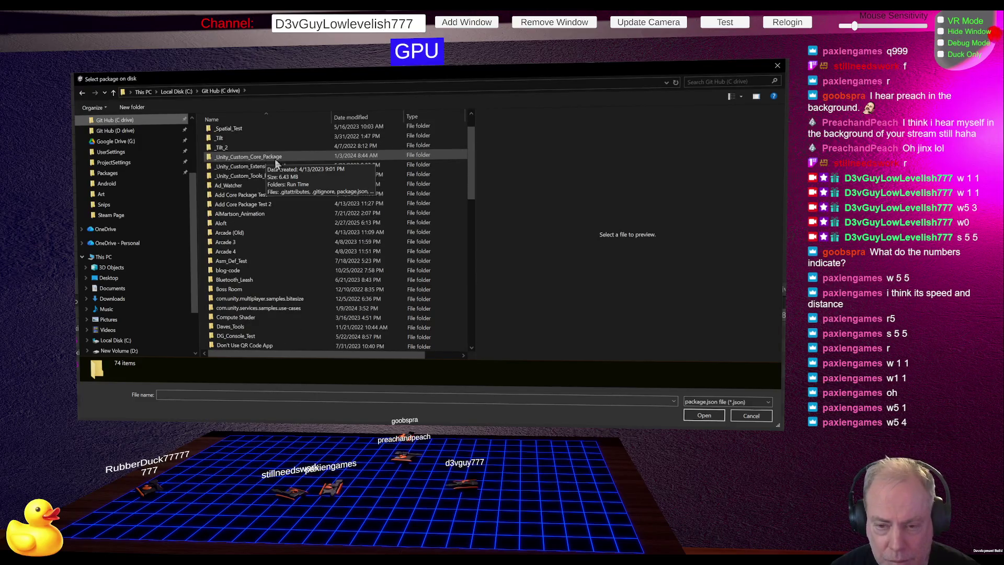
{"action": "scroll", "coordinate": [321, 204], "scroll_direction": "down", "scroll_amount": 4}
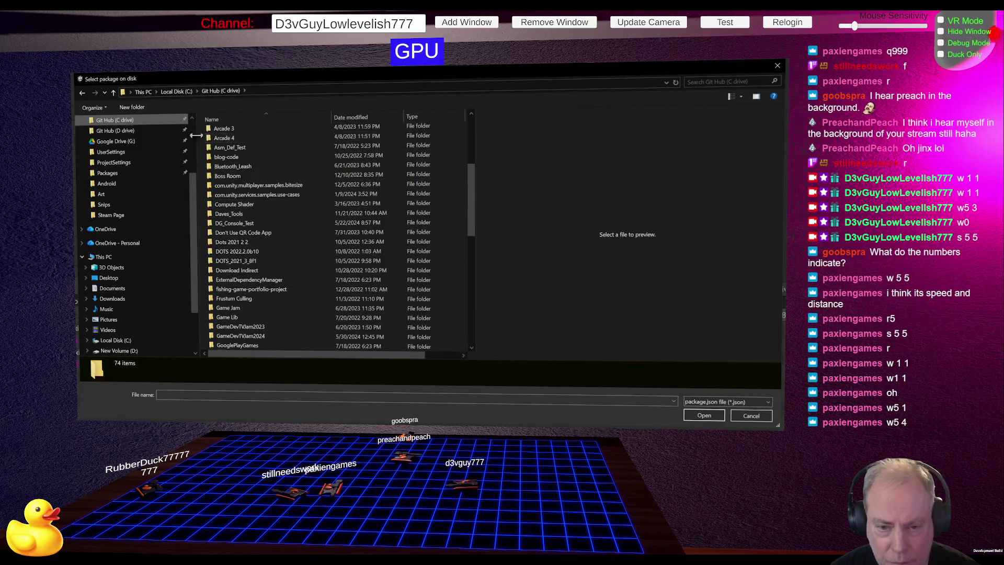
{"action": "left_click", "coordinate": [125, 131]}
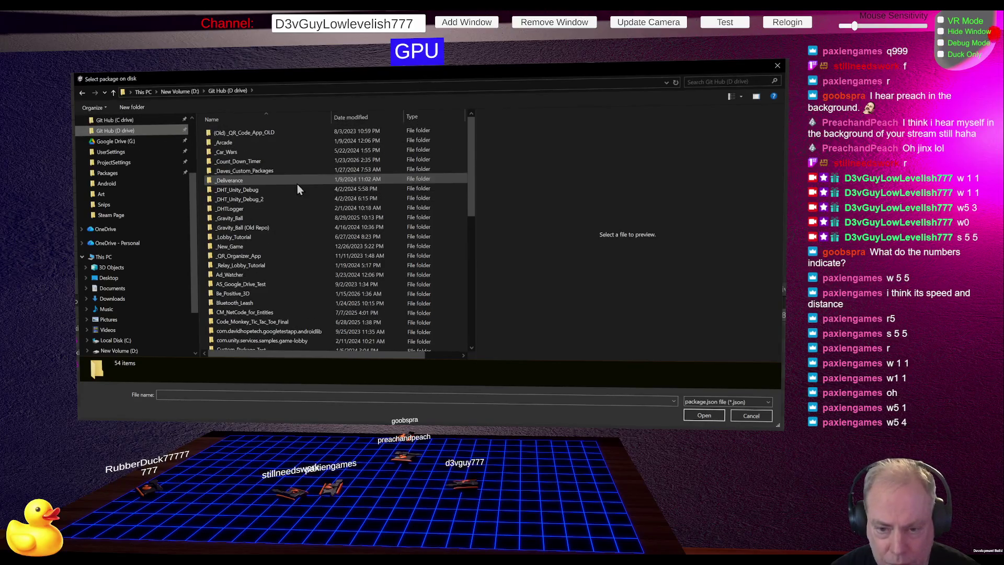
{"action": "left_click", "coordinate": [270, 174]}
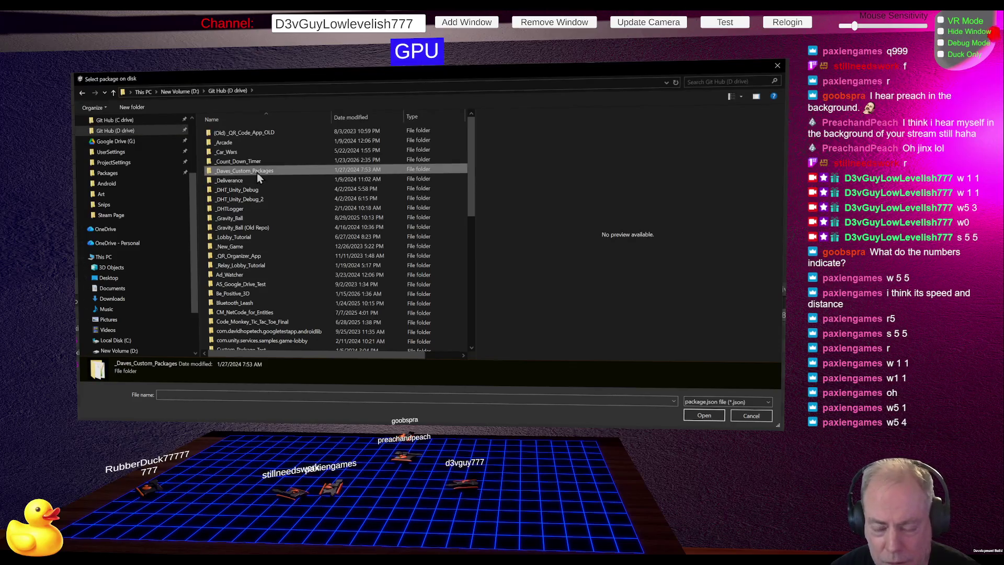
{"action": "double_click", "coordinate": [256, 172]}
Open Daves Custom Packages > Assets > com.davidhopetech.tools and install from its package.json.
{"action": "left_click", "coordinate": [244, 143]}
{"action": "double_click", "coordinate": [244, 143]}
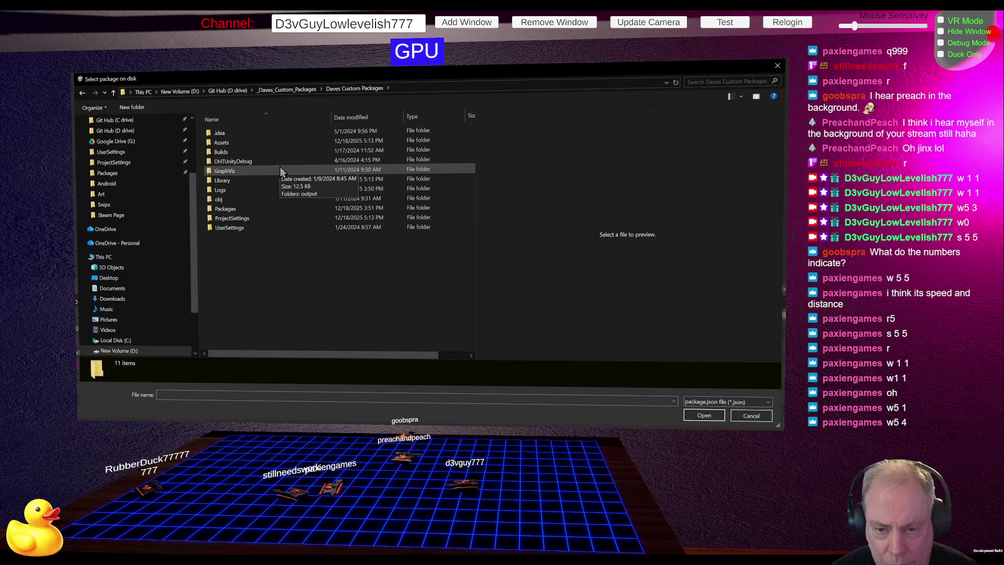
{"action": "double_click", "coordinate": [238, 142]}
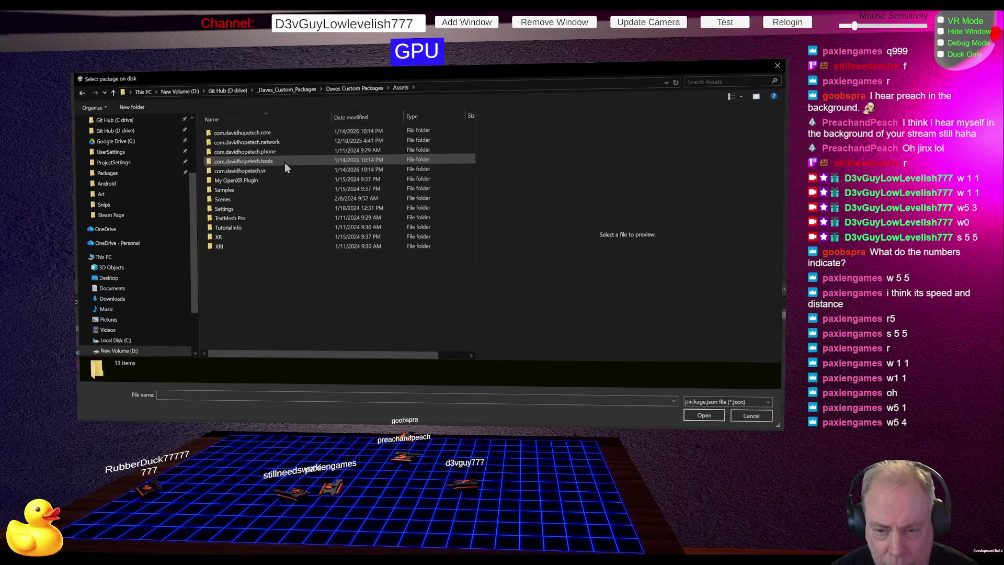
{"action": "left_click", "coordinate": [275, 160]}
{"action": "double_click", "coordinate": [250, 161]}
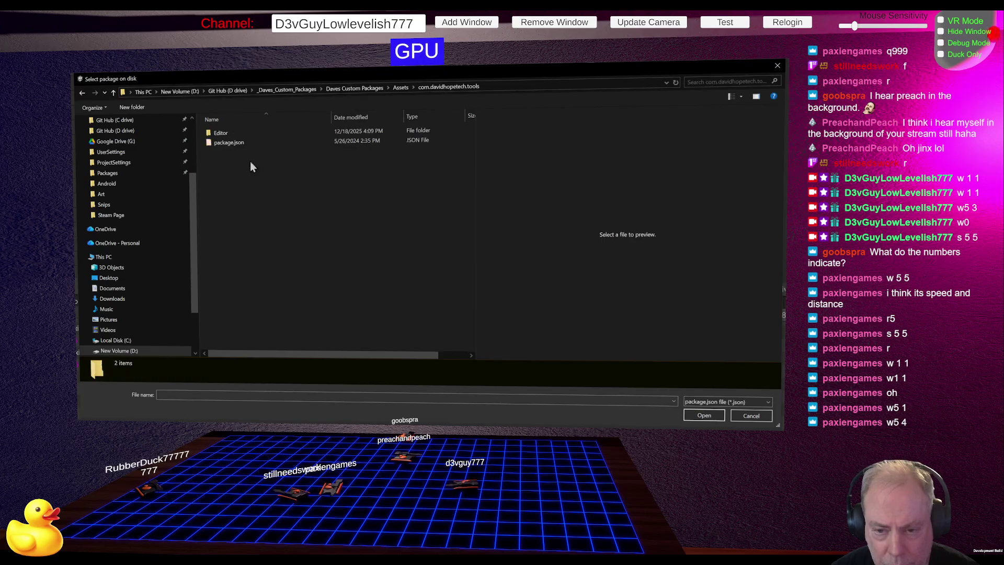
{"action": "left_click", "coordinate": [235, 143]}
{"action": "double_click", "coordinate": [235, 143]}
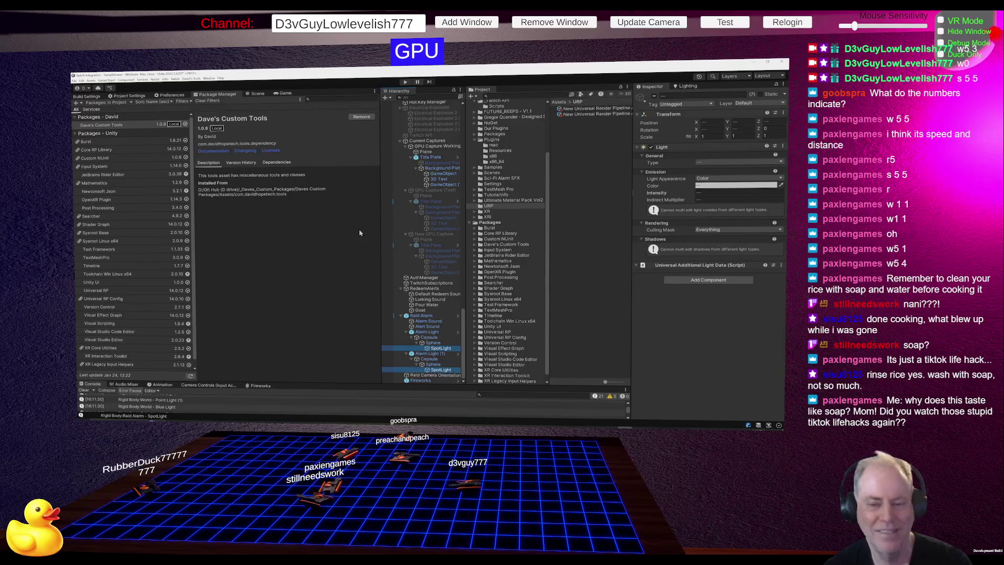
Select the Background Plate object to inspect its components.
{"action": "left_click", "coordinate": [439, 251]}
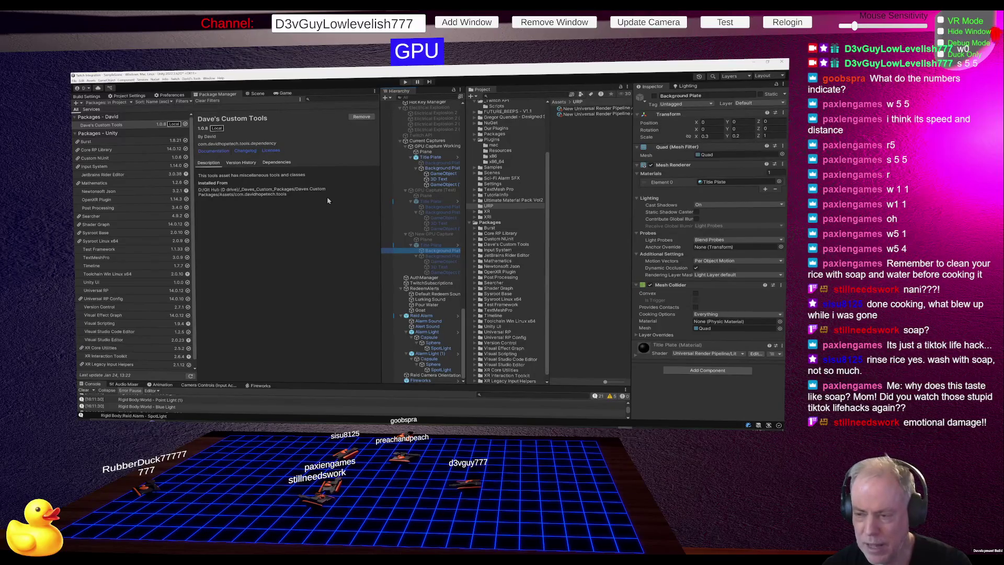
Switch from the Unity Editor to Rider, showing GameEngine.cs.
{"action": "key", "text": "alt+Tab"}
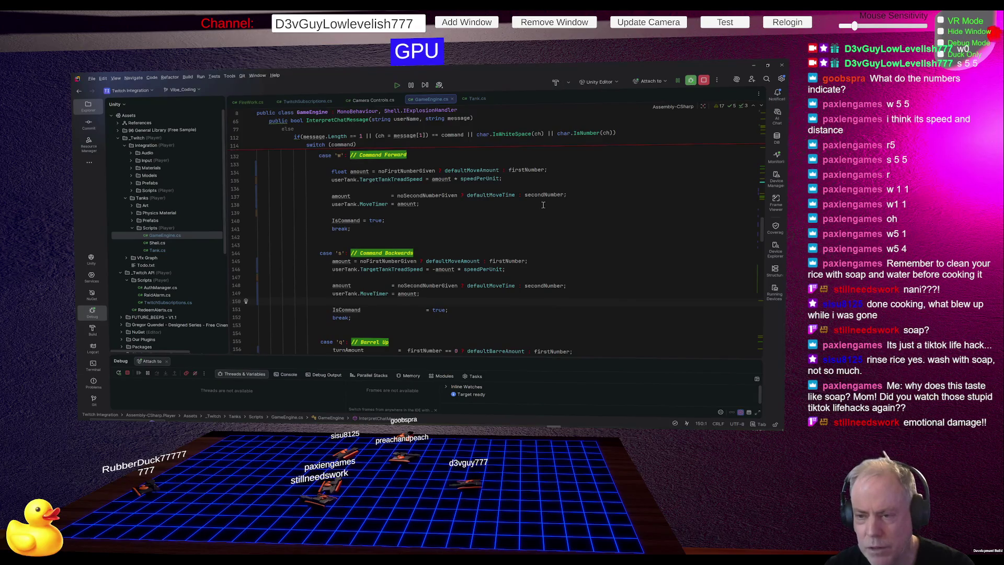
In FireWork.cs, check where TriggerFireworkDisplay is used, briefly glancing at Unity.
{"action": "key", "text": "ctrl+Tab"}
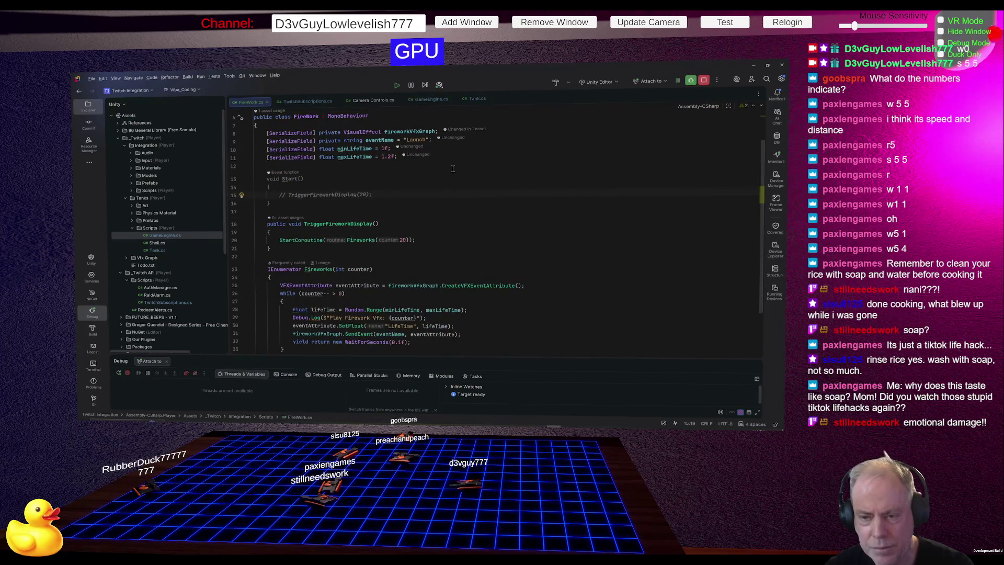
{"action": "left_click", "coordinate": [346, 224]}
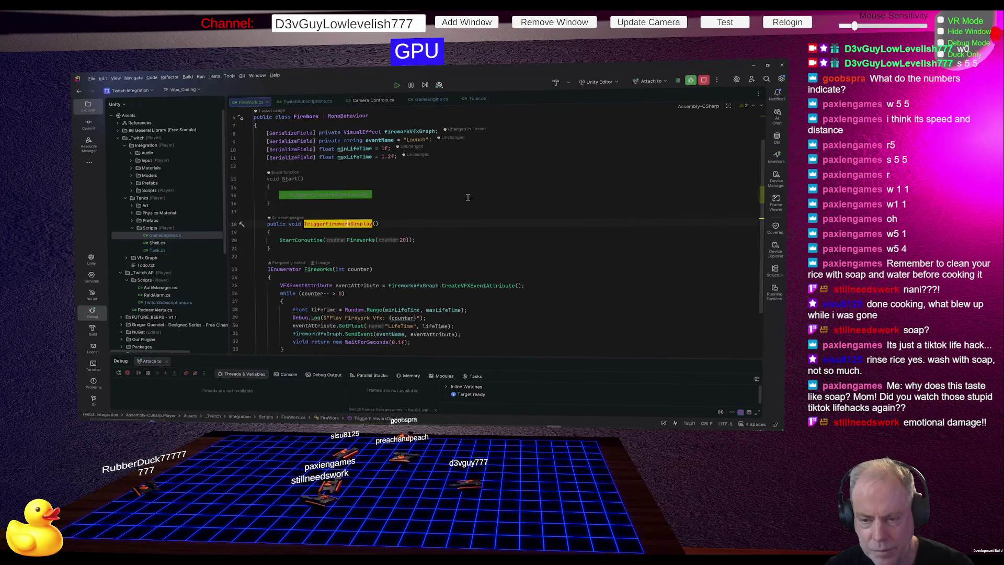
{"action": "right_click", "coordinate": [346, 223]}
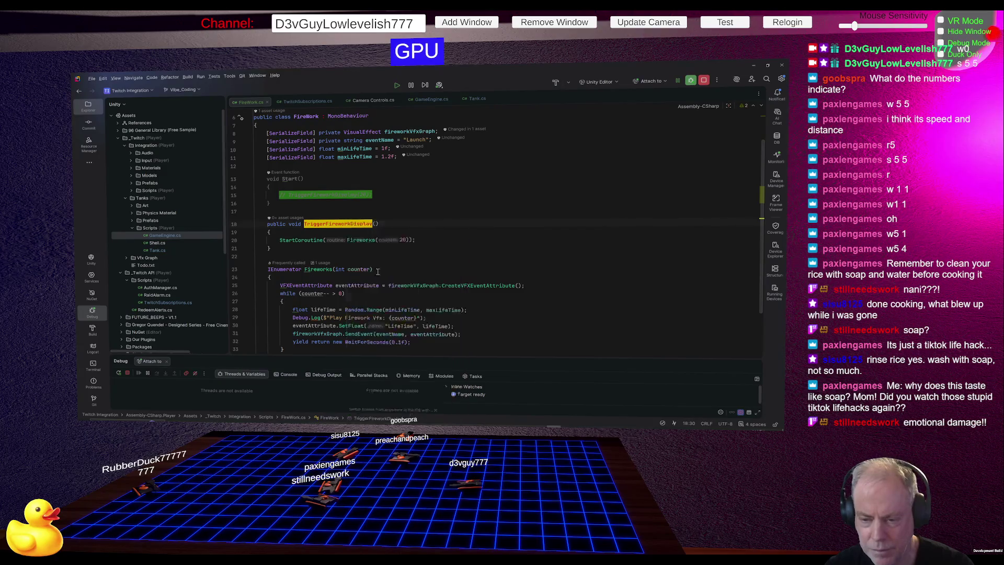
{"action": "key", "text": "alt+Tab"}
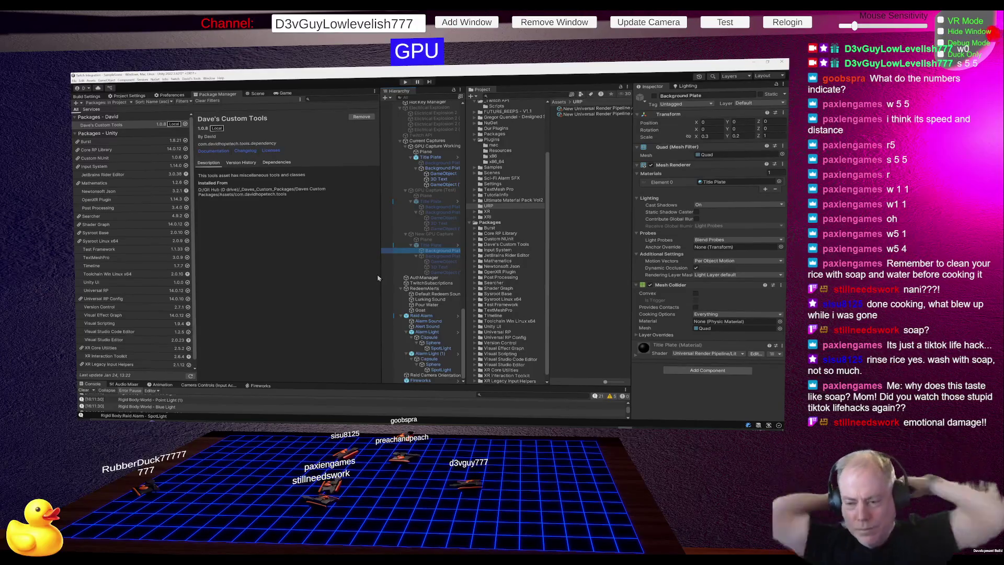
{"action": "key", "text": "alt+Tab"}
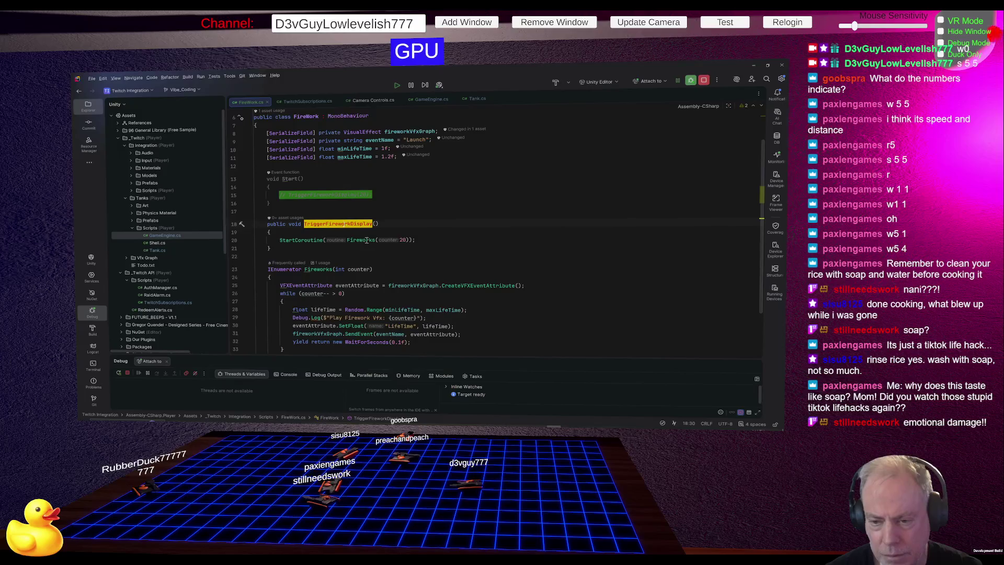
Select the whole Start method with its commented TriggerFireworkDisplay(20) call and delete it.
{"action": "left_click", "coordinate": [365, 209]}
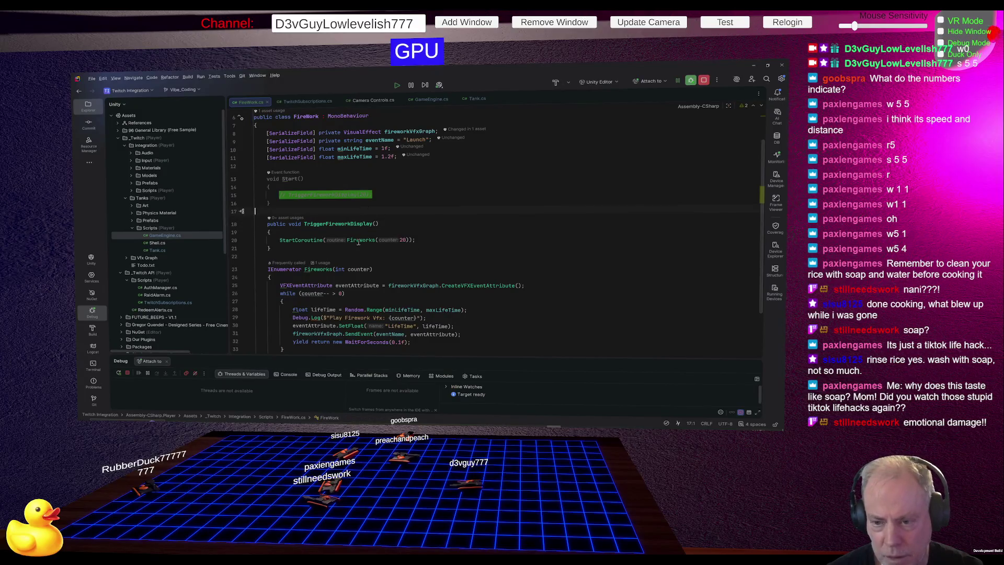
{"action": "left_click", "coordinate": [357, 240]}
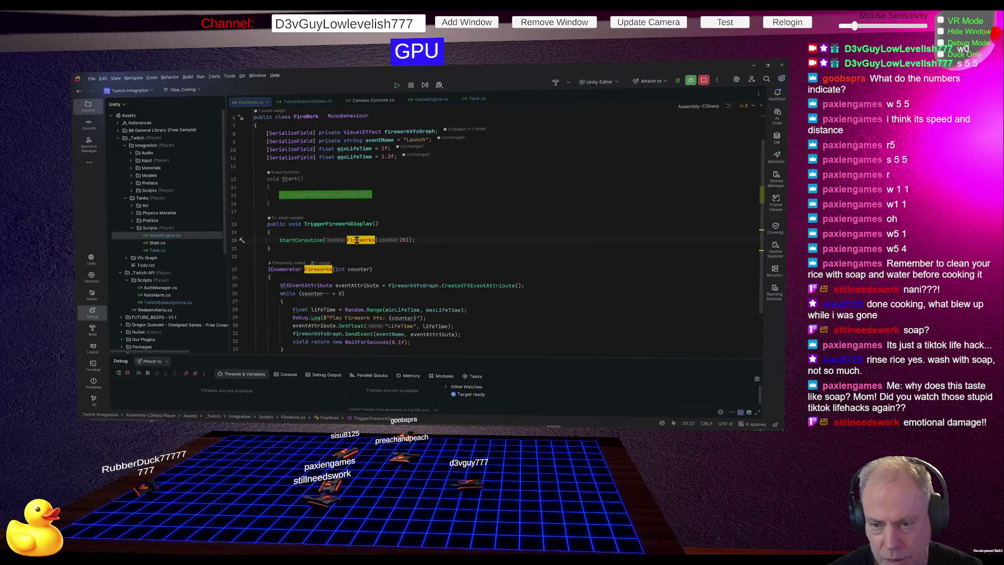
{"action": "left_click", "coordinate": [337, 203]}
{"action": "key", "text": "Left"}
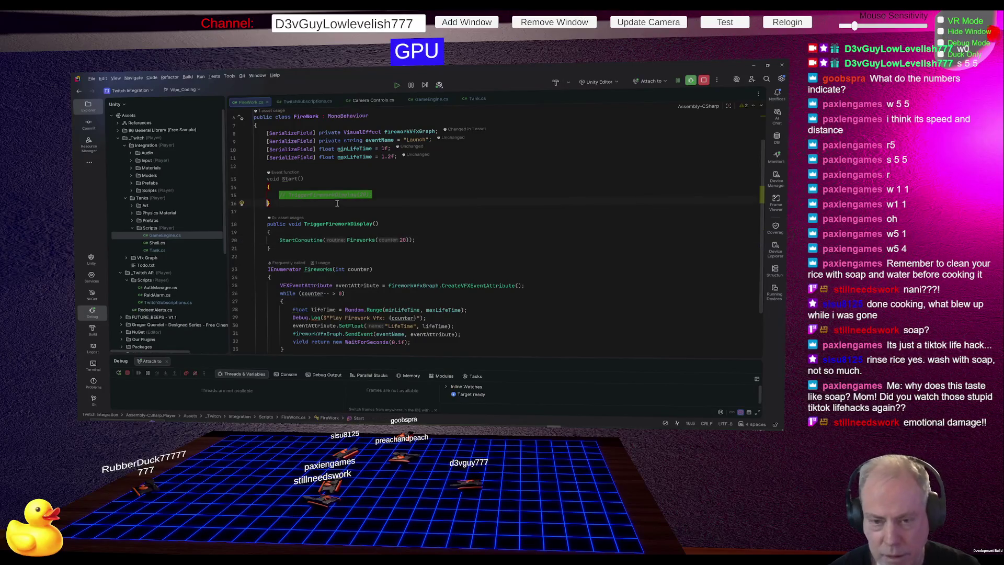
{"action": "key", "text": "ctrl+w"}
{"action": "key", "text": "ctrl+w"}
{"action": "key", "text": "ctrl+w"}
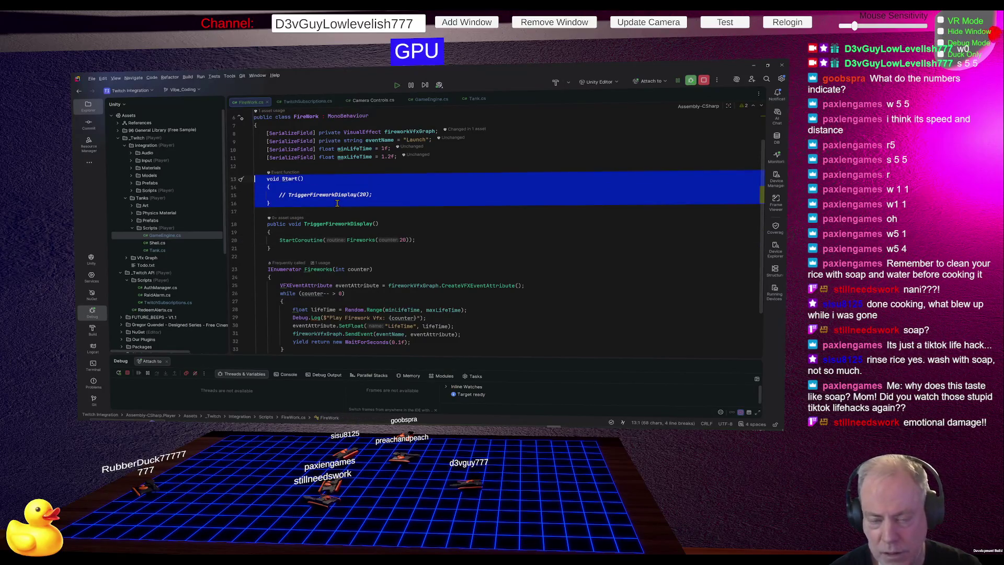
{"action": "key", "text": "Return"}
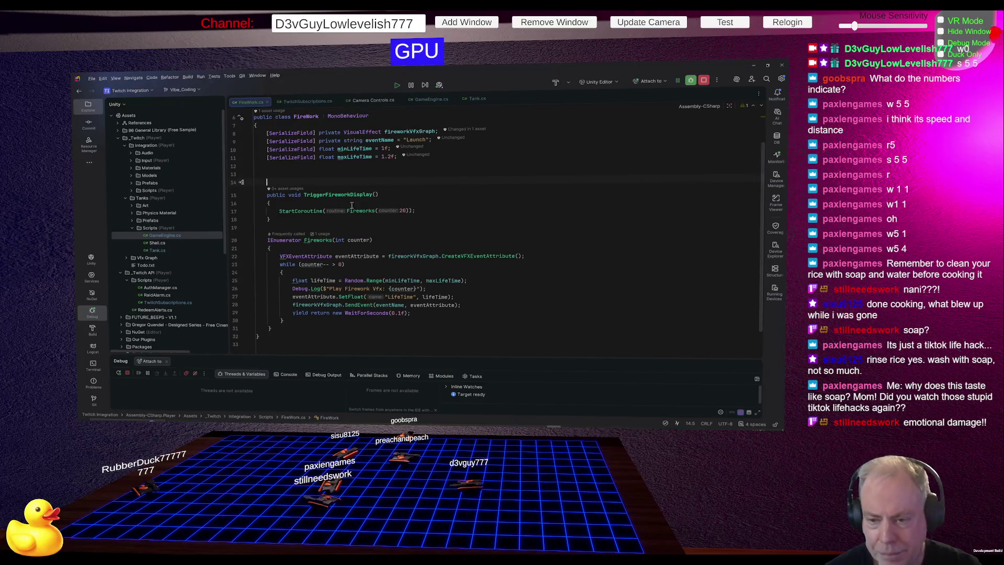
Jump to the single usage of Fireworks and start an in-file text search.
{"action": "left_click", "coordinate": [359, 211]}
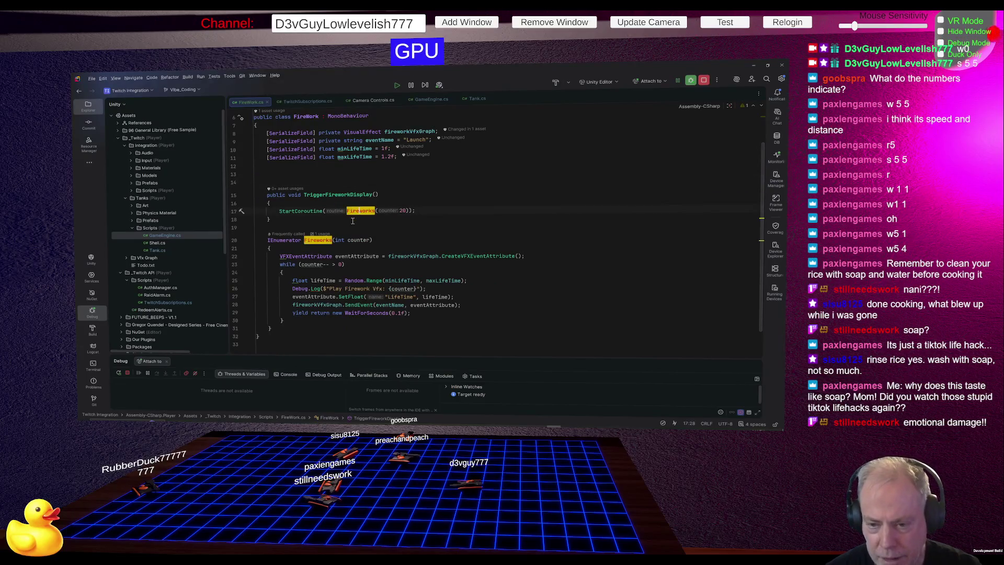
{"action": "right_click", "coordinate": [321, 240]}
{"action": "mouse_move", "coordinate": [362, 302]}
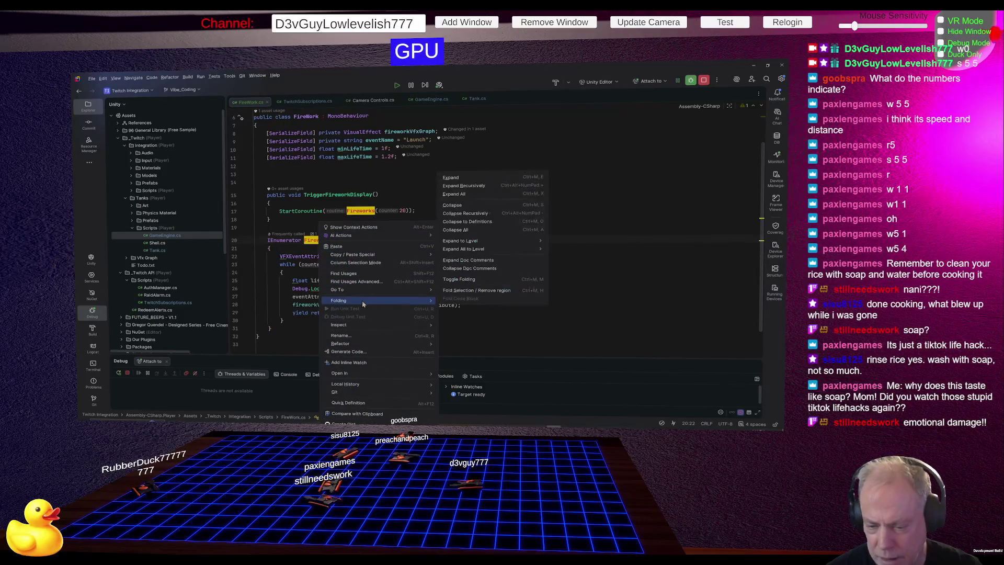
{"action": "left_click", "coordinate": [345, 273]}
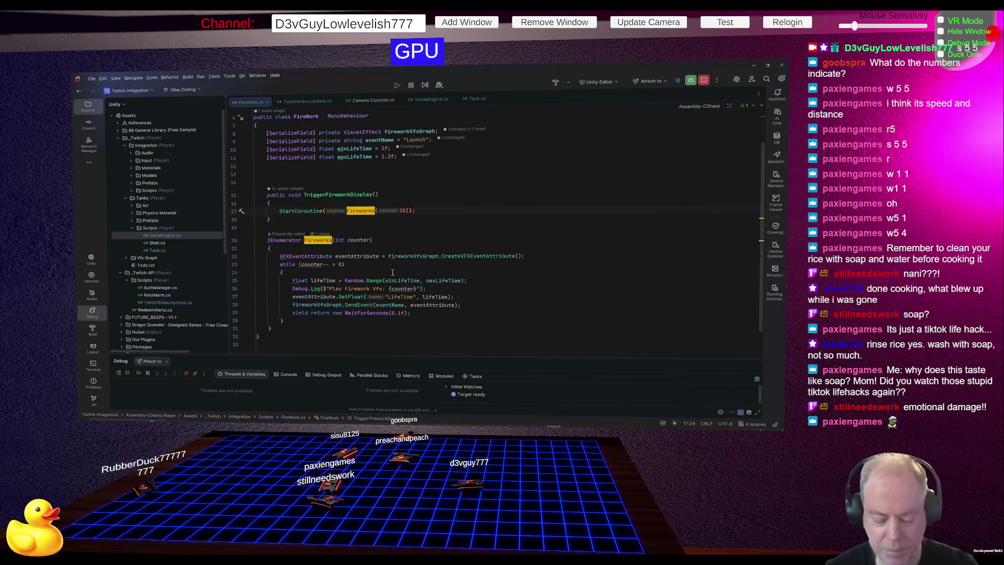
{"action": "key", "text": "ctrl+f"}
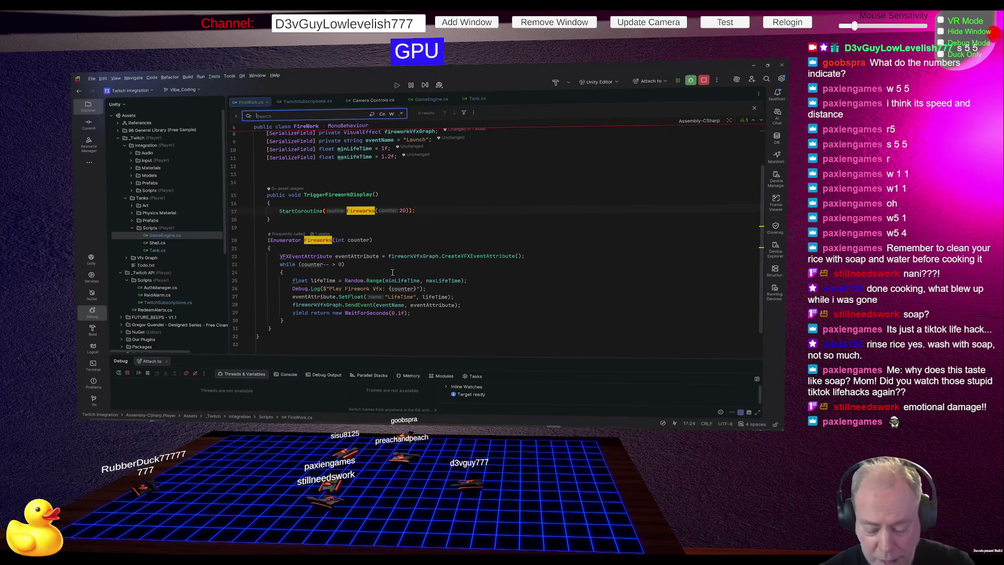
Search the project for 'raid', open the csproj RaidAlarm.cs reference, and dismiss its popup.
{"action": "type", "text": "raid"}
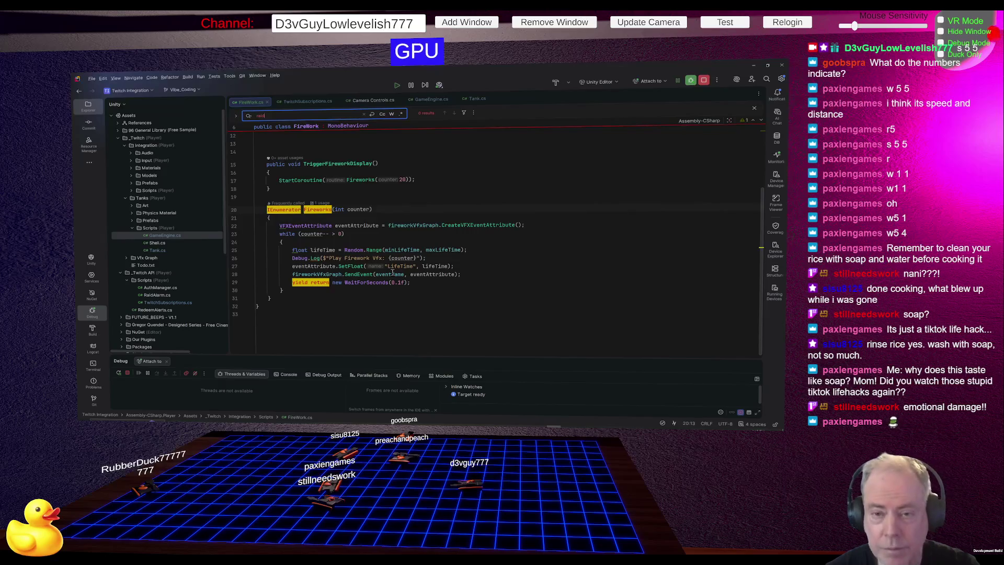
{"action": "key", "text": "ctrl+shift+f"}
{"action": "key", "text": "Return"}
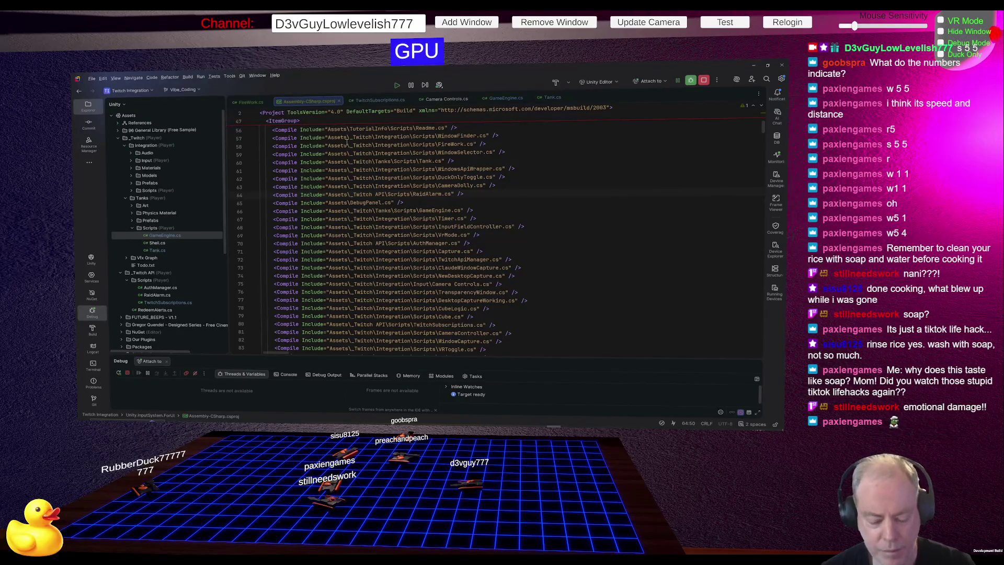
{"action": "mouse_move", "coordinate": [347, 142]}
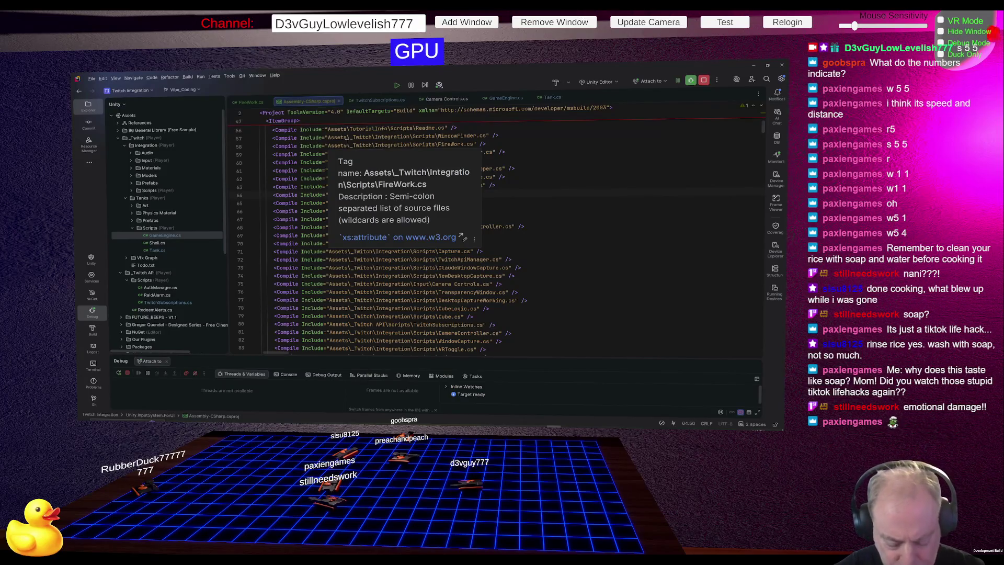
{"action": "key", "text": "Escape"}
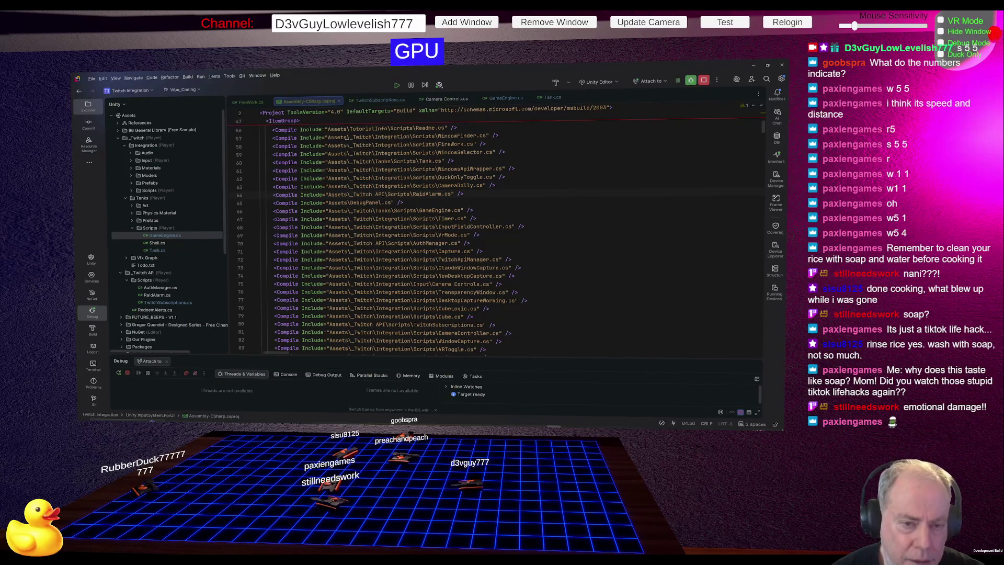
Expand the Integration scripts folder in Explorer and open AlarmLight.cs.
{"action": "left_click", "coordinate": [131, 191]}
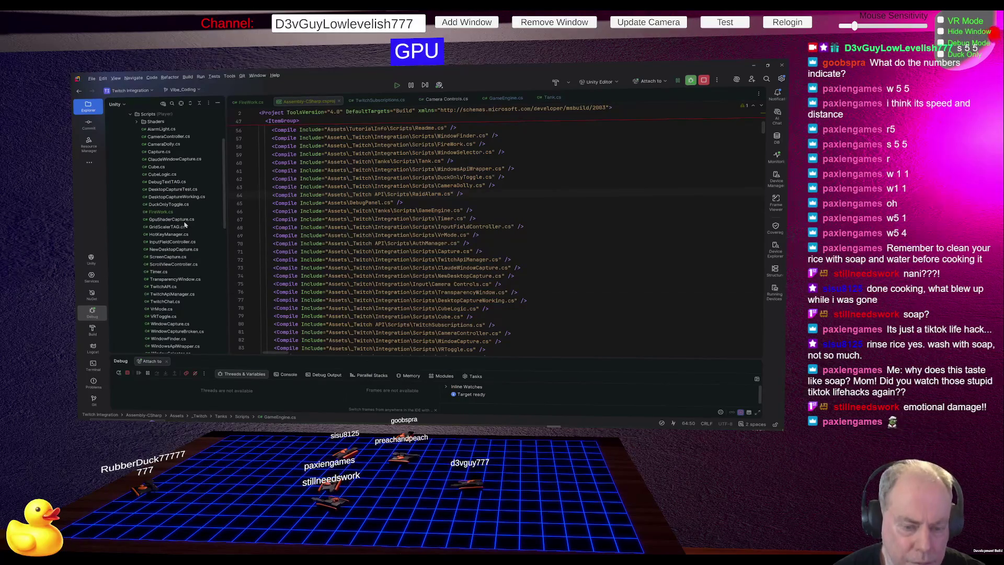
{"action": "scroll", "coordinate": [185, 225], "scroll_direction": "down", "scroll_amount": 3}
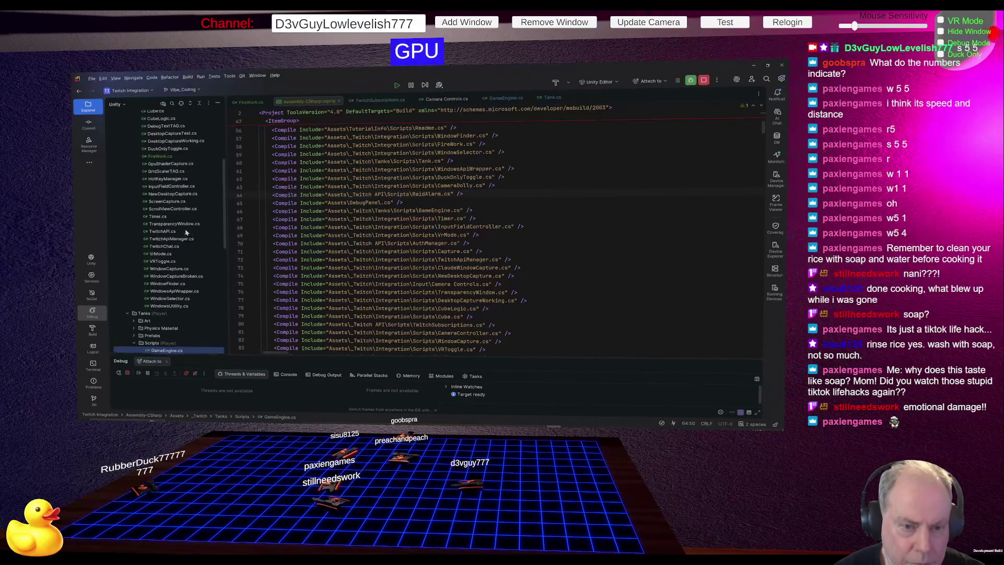
{"action": "scroll", "coordinate": [186, 231], "scroll_direction": "up", "scroll_amount": 1}
{"action": "scroll", "coordinate": [181, 219], "scroll_direction": "up", "scroll_amount": 5}
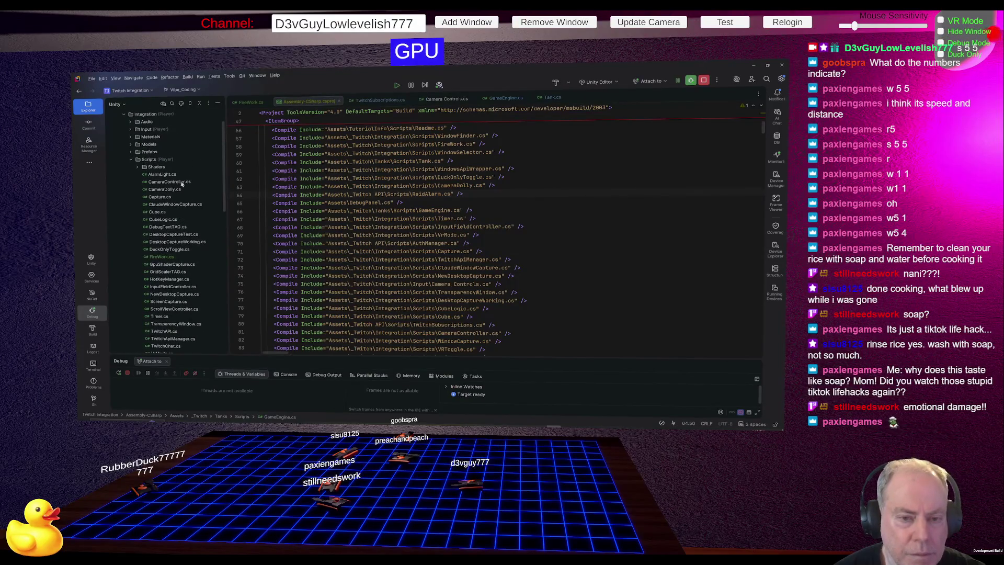
{"action": "double_click", "coordinate": [164, 177]}
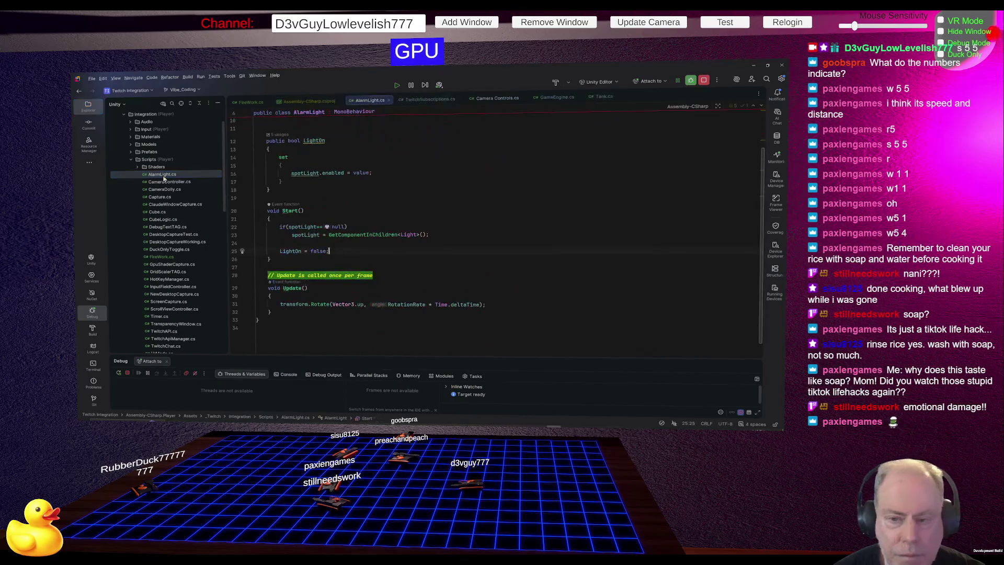
Find all usages of the AlarmLight class and inspect the alarmLight fields in RaidAlarm.cs.
{"action": "scroll", "coordinate": [454, 208], "scroll_direction": "up", "scroll_amount": 2}
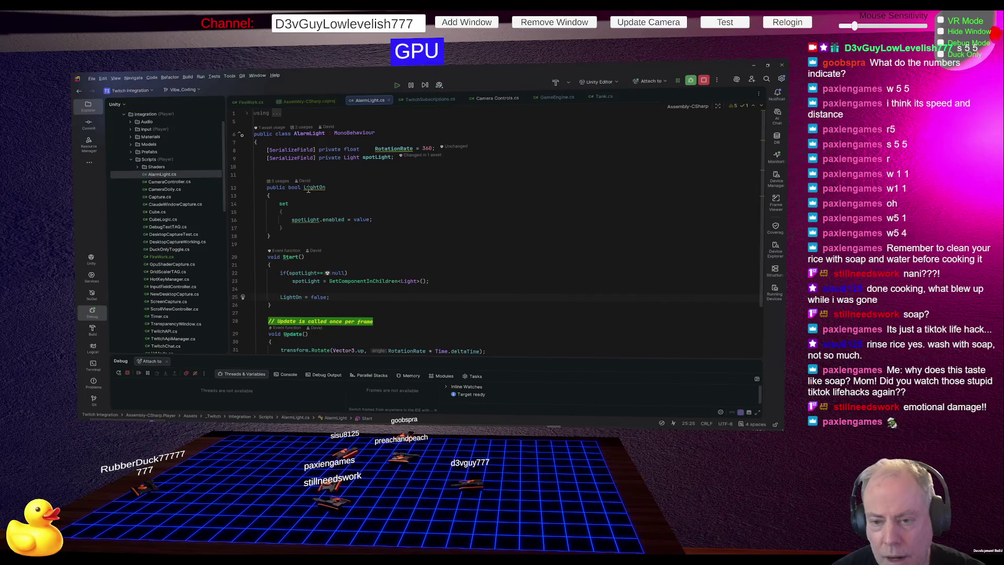
{"action": "right_click", "coordinate": [308, 133]}
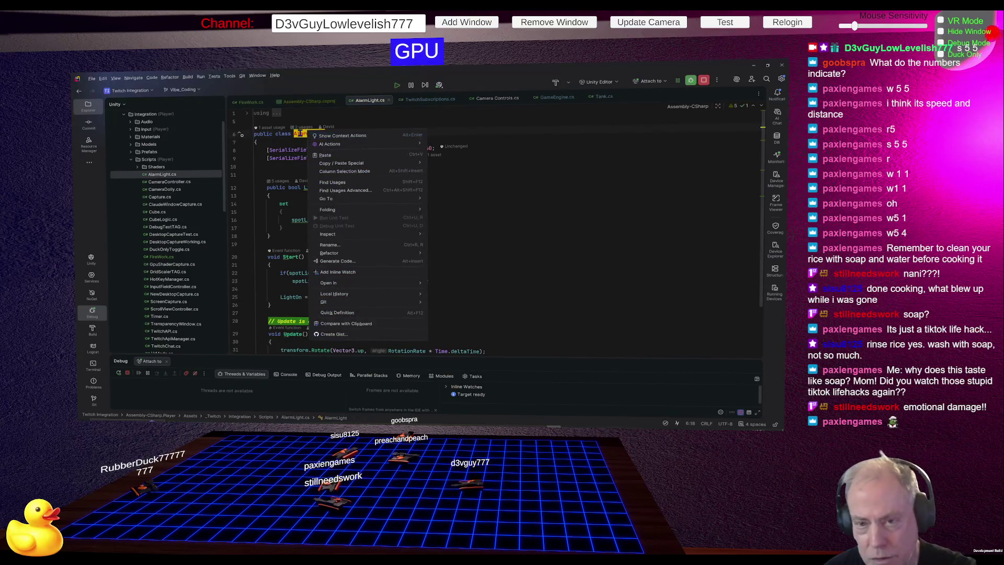
{"action": "left_click", "coordinate": [302, 134]}
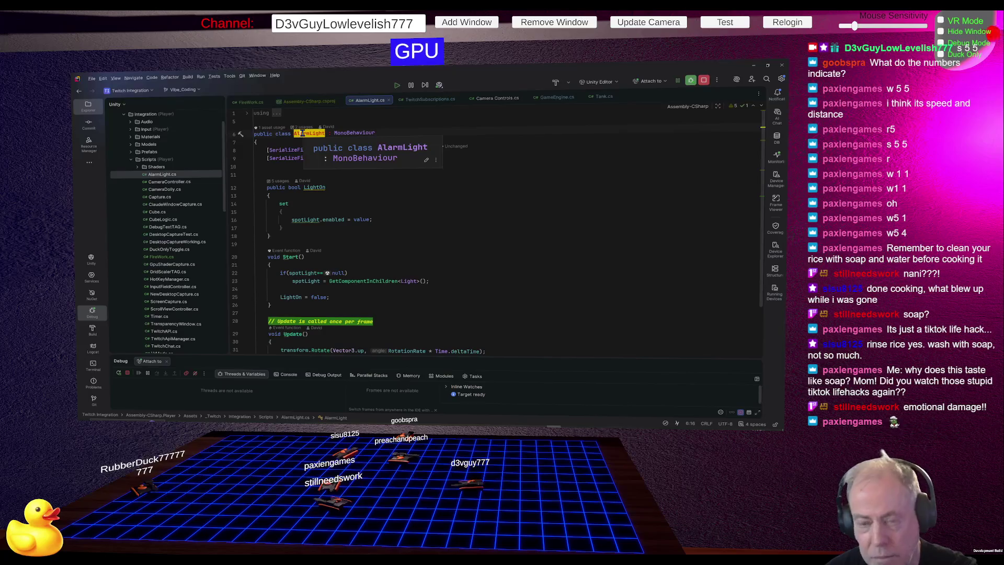
{"action": "right_click", "coordinate": [302, 133]}
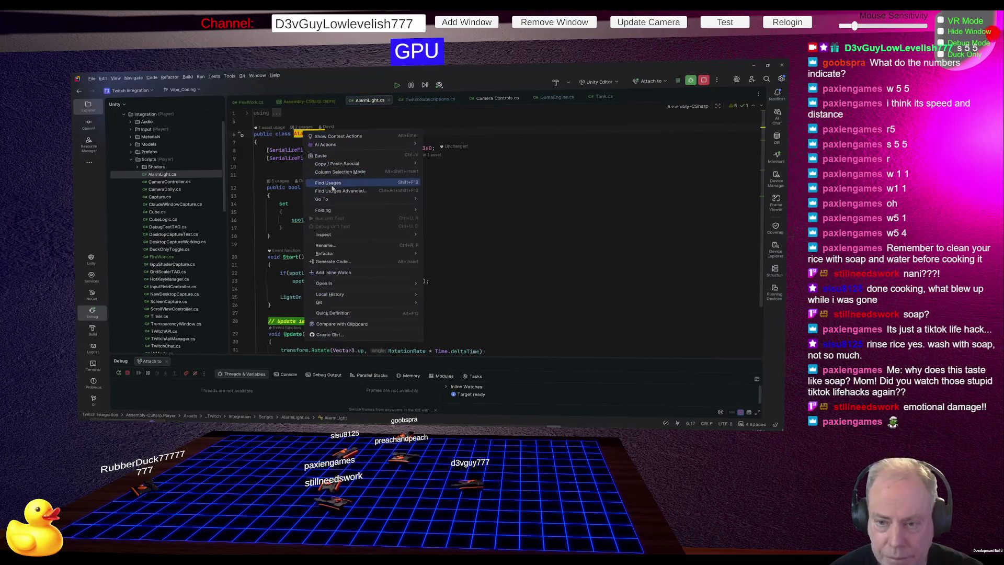
{"action": "left_click", "coordinate": [332, 187]}
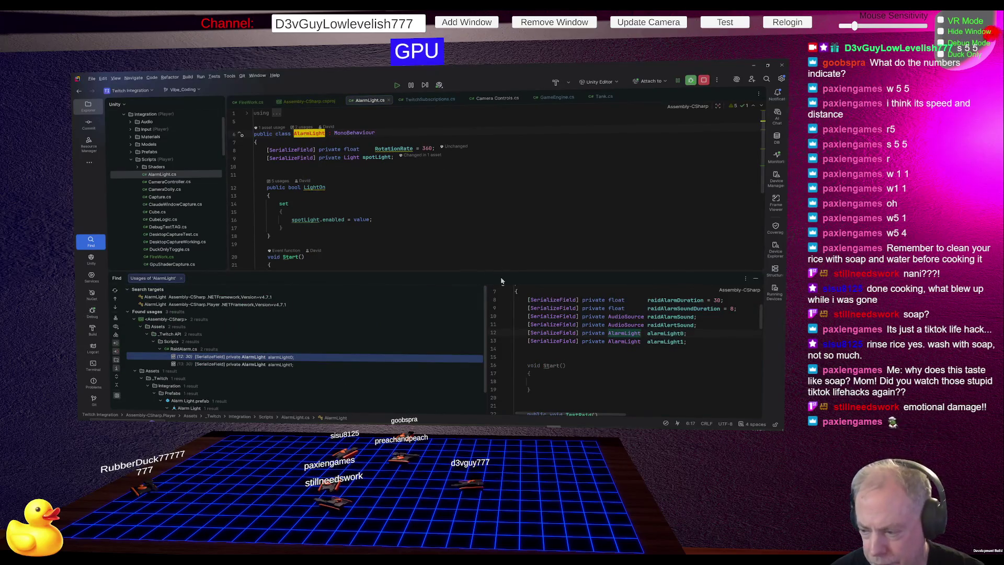
{"action": "left_click", "coordinate": [618, 326]}
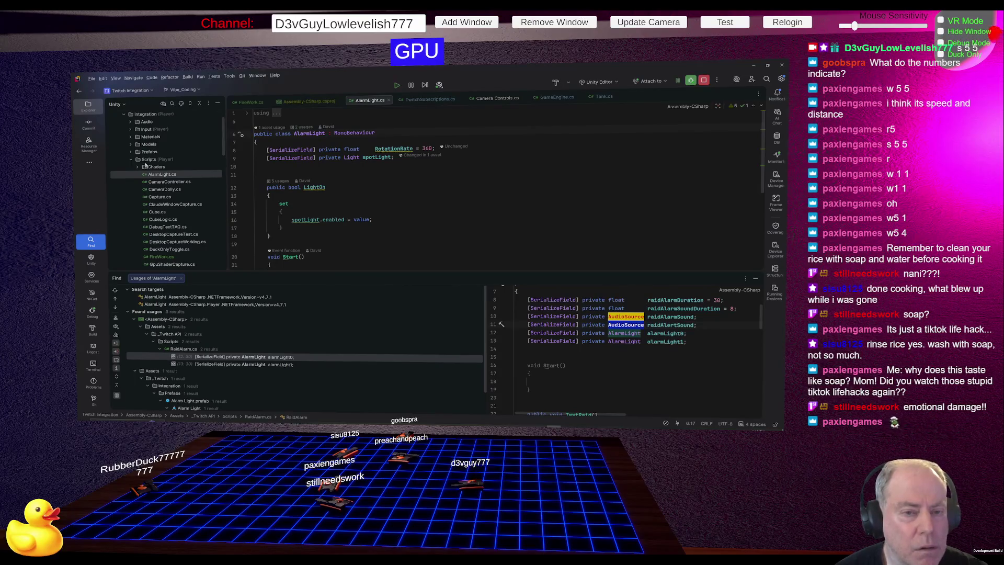
Scroll the project tree and open RaidAlarm.cs in the editor.
{"action": "scroll", "coordinate": [162, 172], "scroll_direction": "down", "scroll_amount": 15}
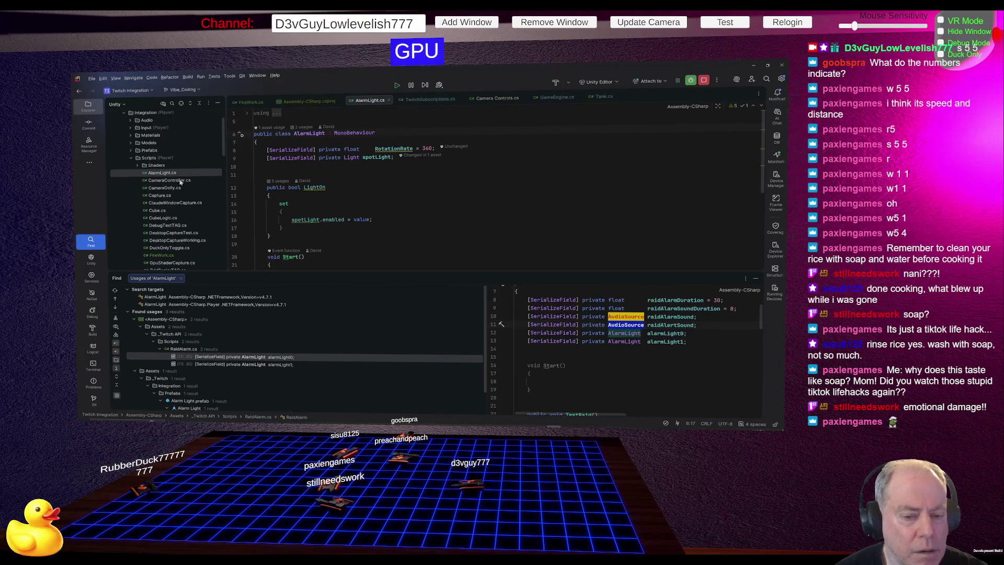
{"action": "scroll", "coordinate": [182, 187], "scroll_direction": "down", "scroll_amount": 1}
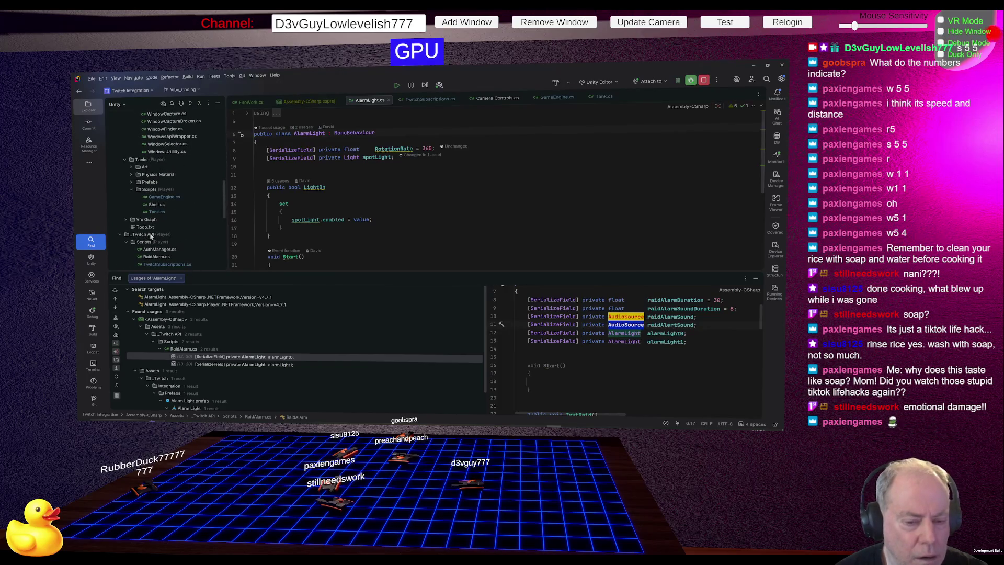
{"action": "scroll", "coordinate": [152, 234], "scroll_direction": "down", "scroll_amount": 2}
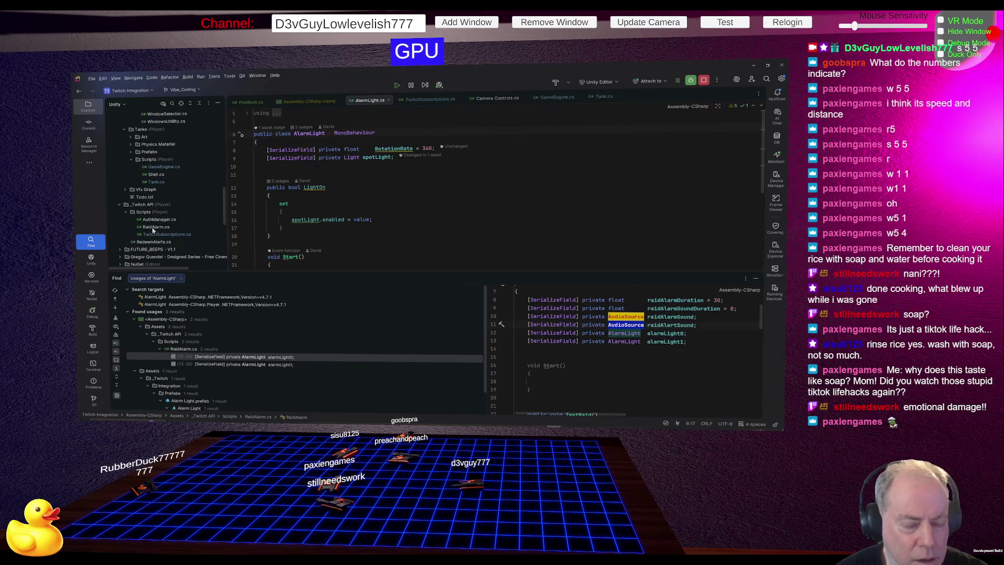
{"action": "double_click", "coordinate": [155, 226]}
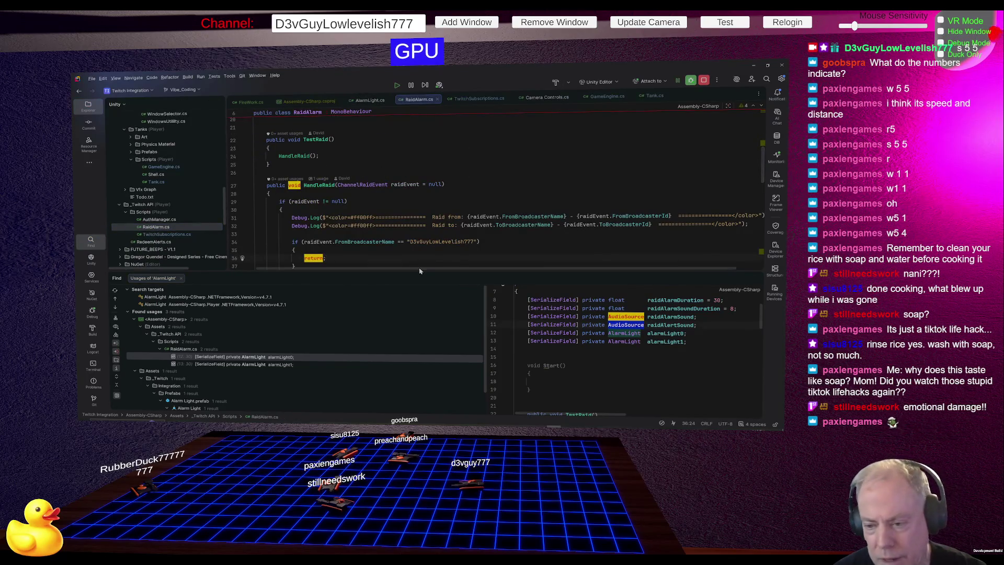
Enlarge the code area, highlight HandleRaid's usages, and open TwitchSubscriptions.cs.
{"action": "left_click_drag", "start_coordinate": [421, 272], "coordinate": [422, 366]}
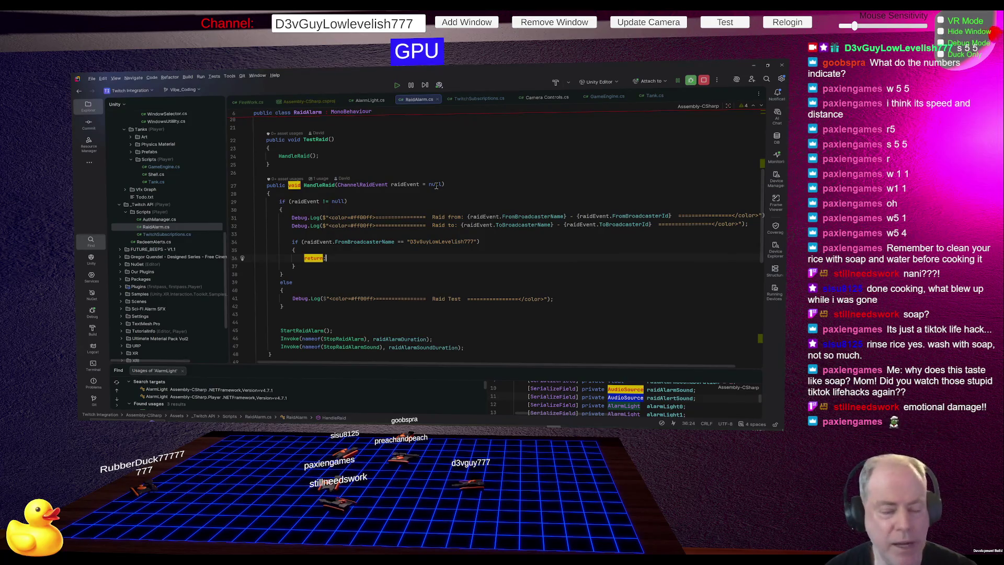
{"action": "left_click", "coordinate": [321, 185]}
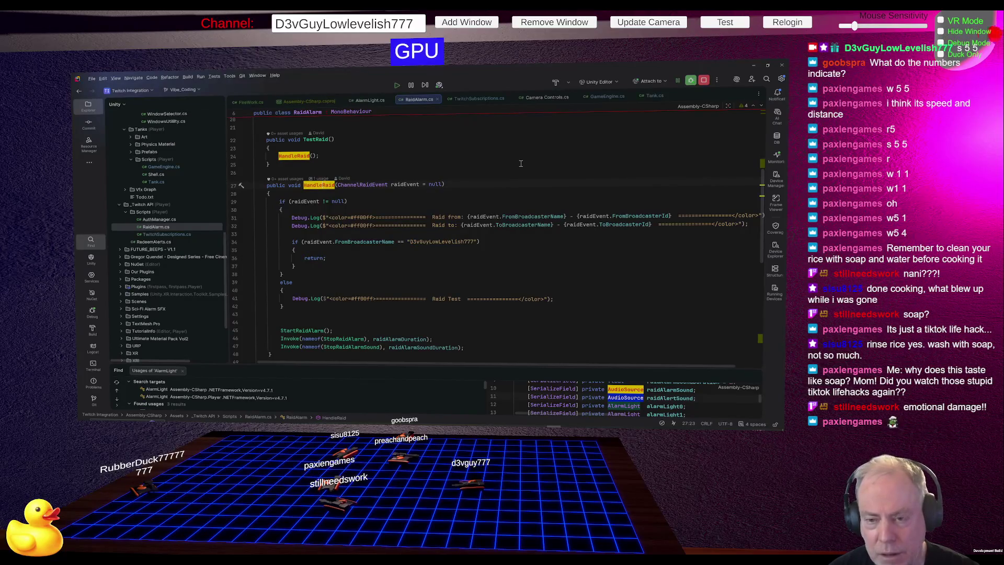
{"action": "scroll", "coordinate": [521, 164], "scroll_direction": "up", "scroll_amount": 3}
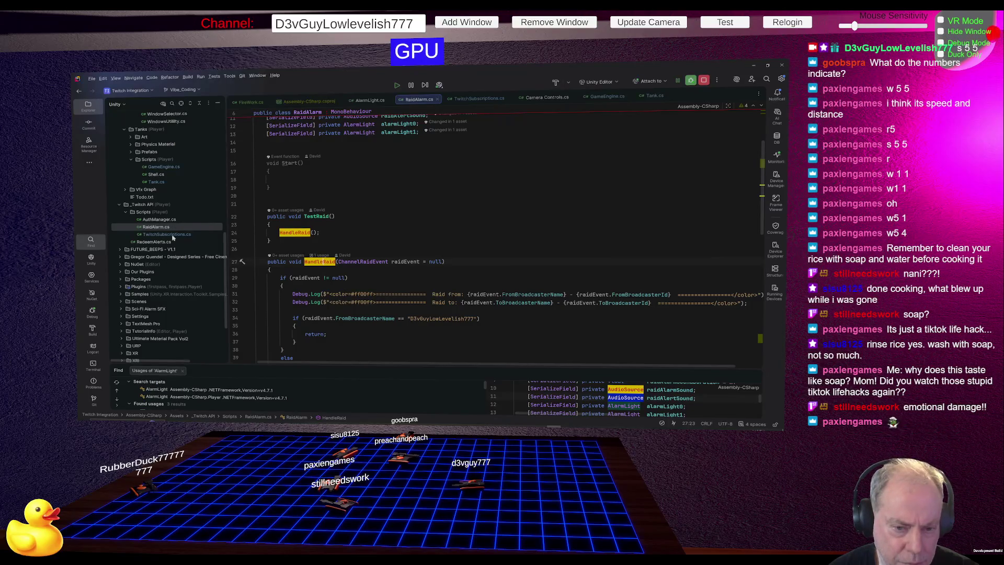
{"action": "double_click", "coordinate": [167, 235]}
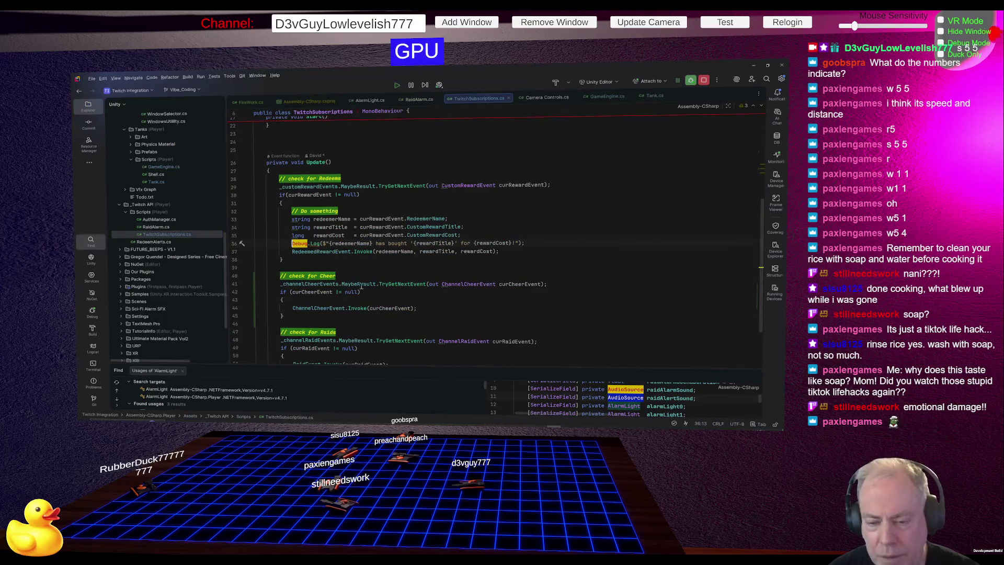
{"action": "scroll", "coordinate": [488, 242], "scroll_direction": "up", "scroll_amount": 7}
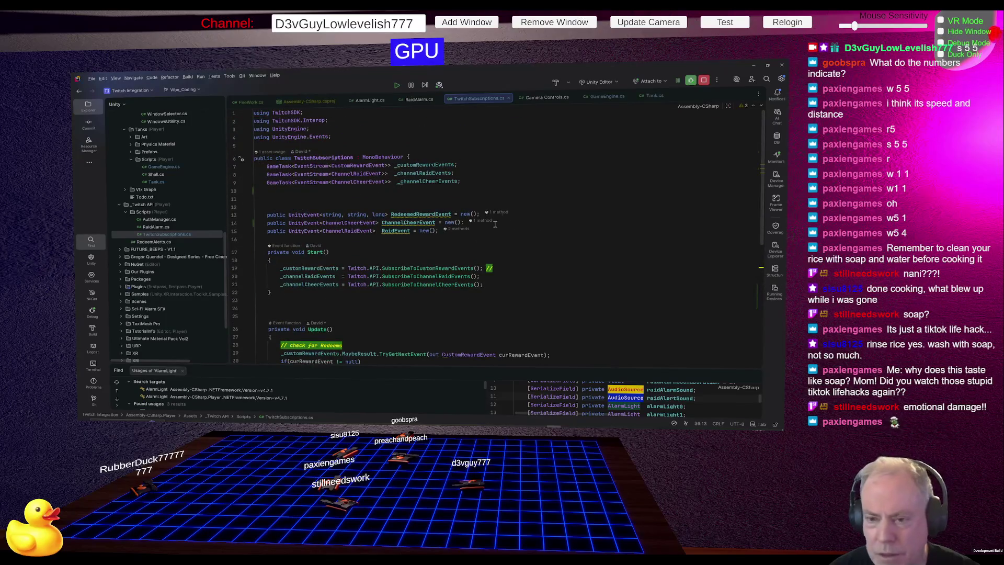
{"action": "left_click", "coordinate": [520, 189]}
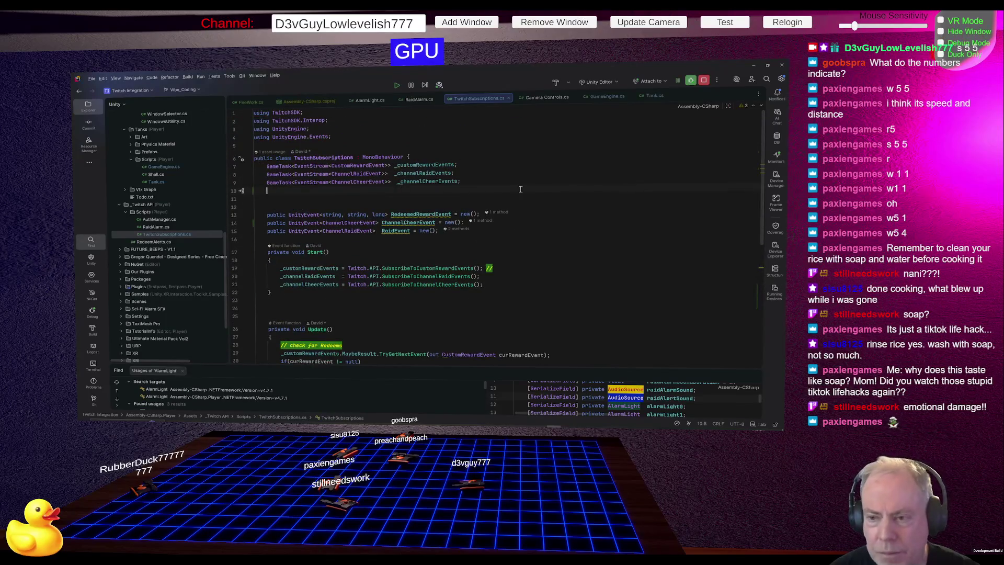
{"action": "left_click", "coordinate": [423, 172]}
{"action": "scroll", "coordinate": [309, 192], "scroll_direction": "down", "scroll_amount": 1}
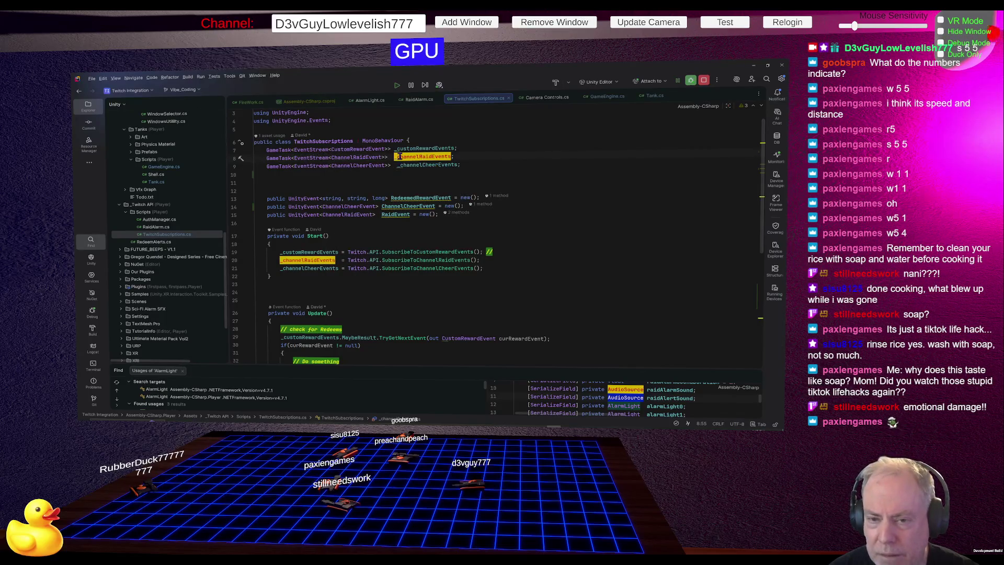
{"action": "scroll", "coordinate": [587, 152], "scroll_direction": "down", "scroll_amount": 2}
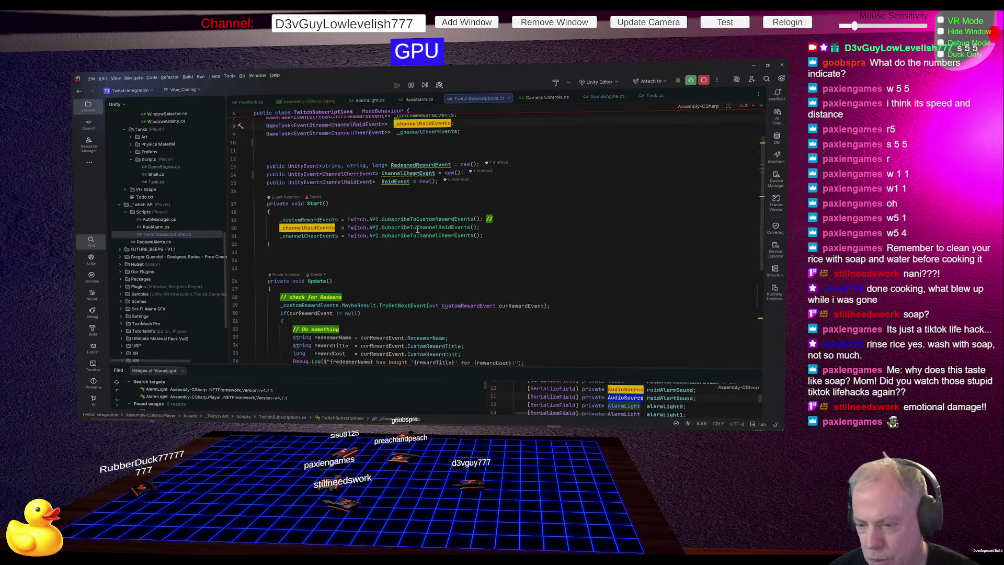
{"action": "scroll", "coordinate": [579, 195], "scroll_direction": "down", "scroll_amount": 2}
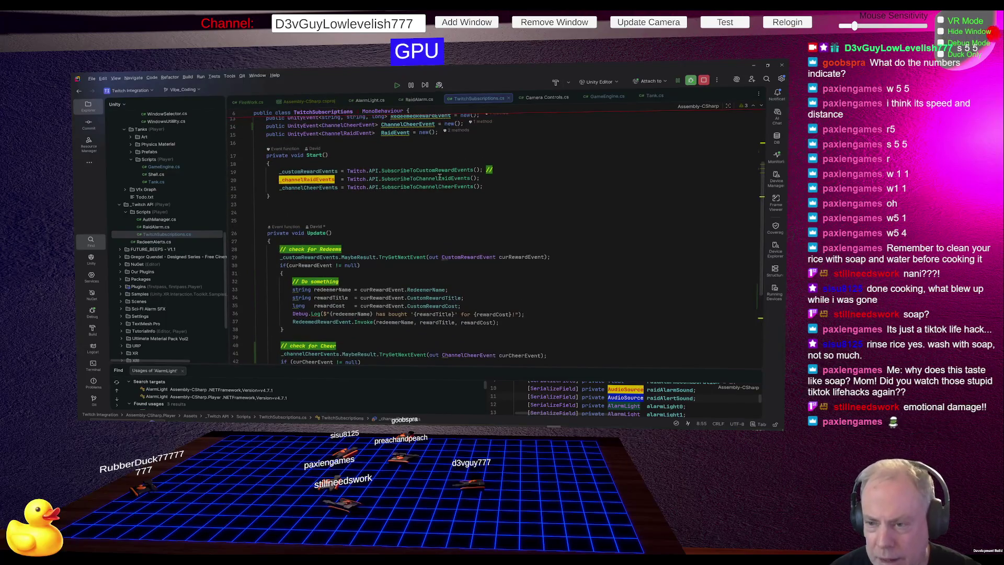
{"action": "scroll", "coordinate": [639, 207], "scroll_direction": "down", "scroll_amount": 1}
{"action": "scroll", "coordinate": [638, 207], "scroll_direction": "down", "scroll_amount": 5}
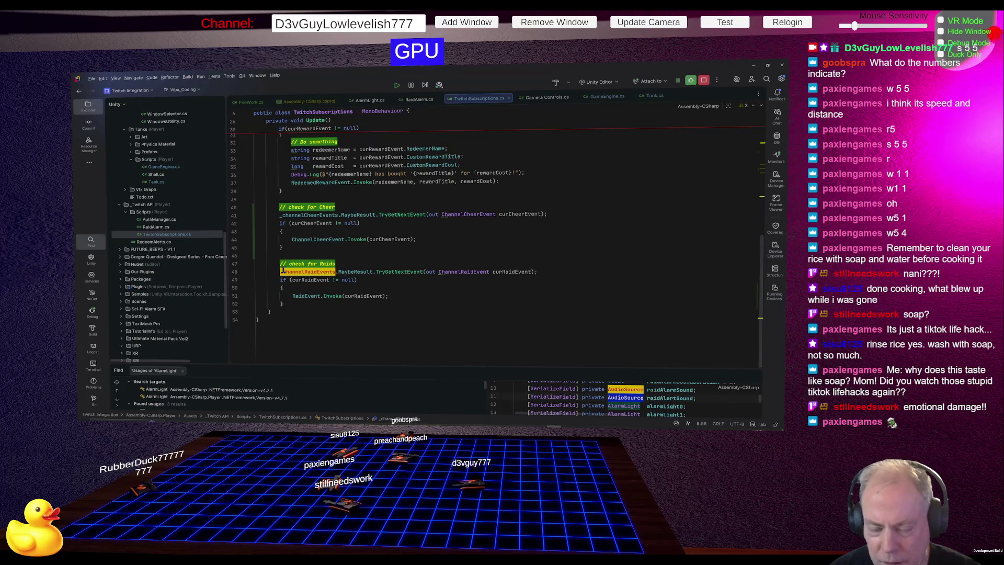
{"action": "scroll", "coordinate": [320, 172], "scroll_direction": "up", "scroll_amount": 3}
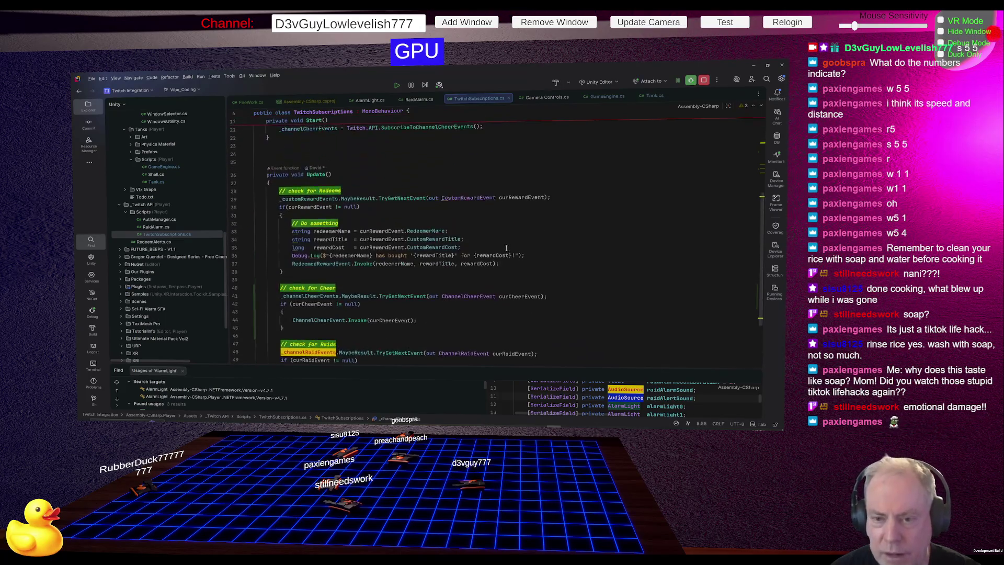
{"action": "scroll", "coordinate": [320, 172], "scroll_direction": "down", "scroll_amount": 3}
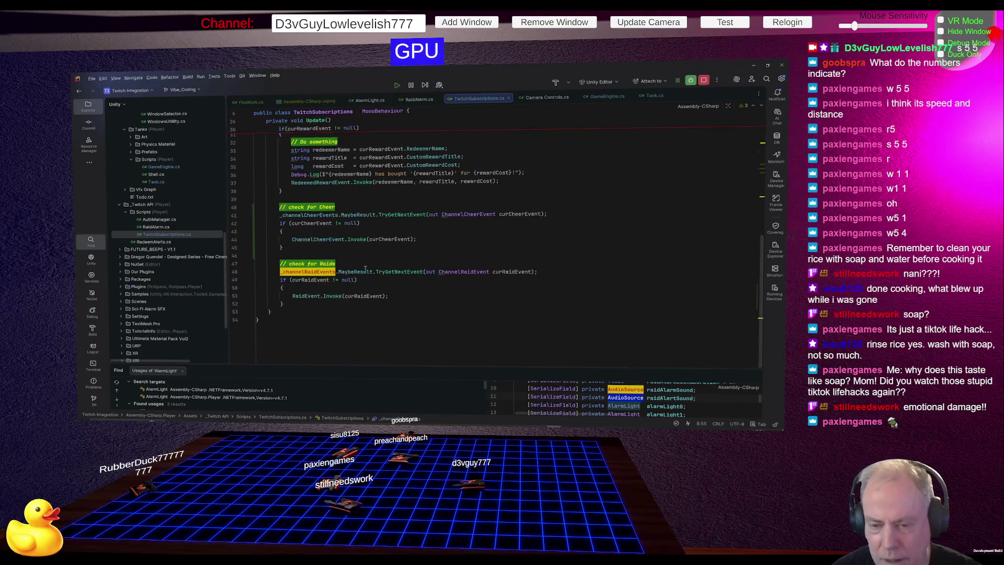
{"action": "left_click", "coordinate": [309, 271]}
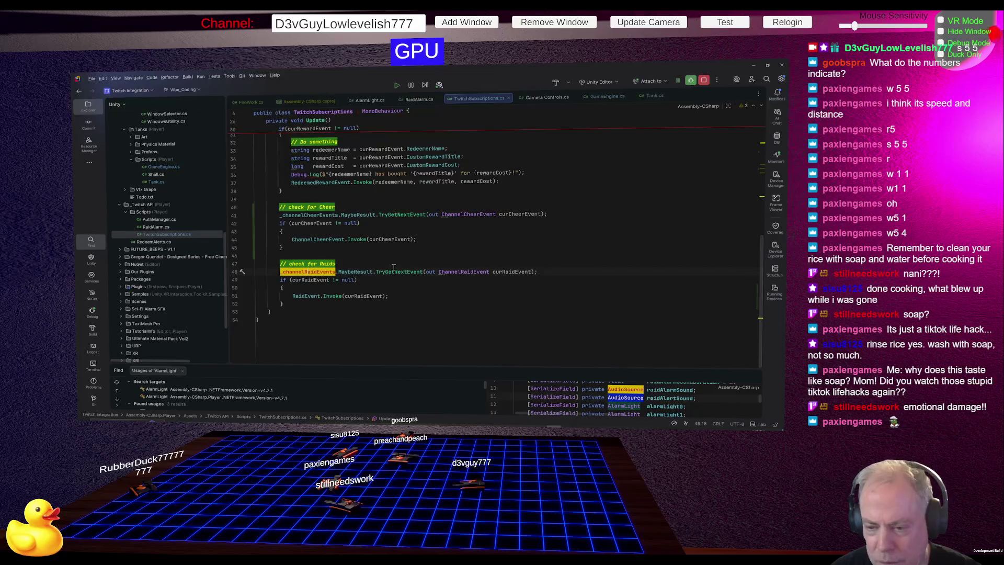
{"action": "mouse_move", "coordinate": [407, 274]}
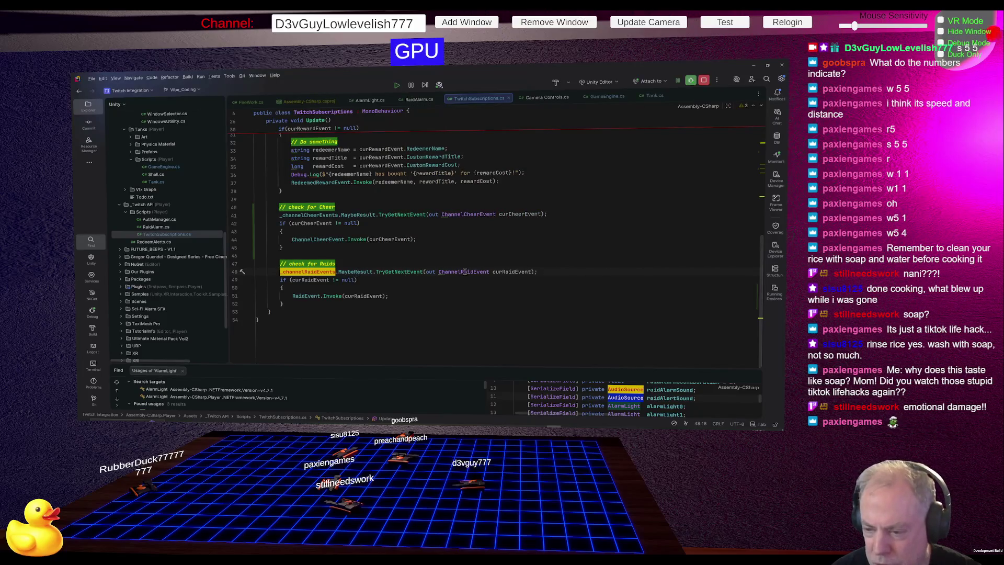
{"action": "left_click", "coordinate": [516, 272]}
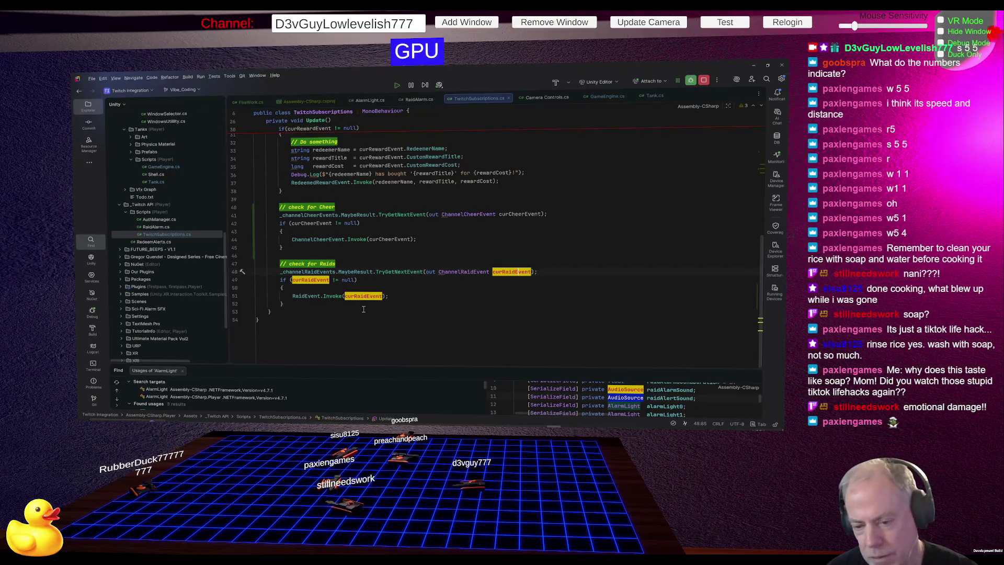
{"action": "left_click", "coordinate": [308, 296]}
{"action": "key", "text": "ctrl+alt+Left"}
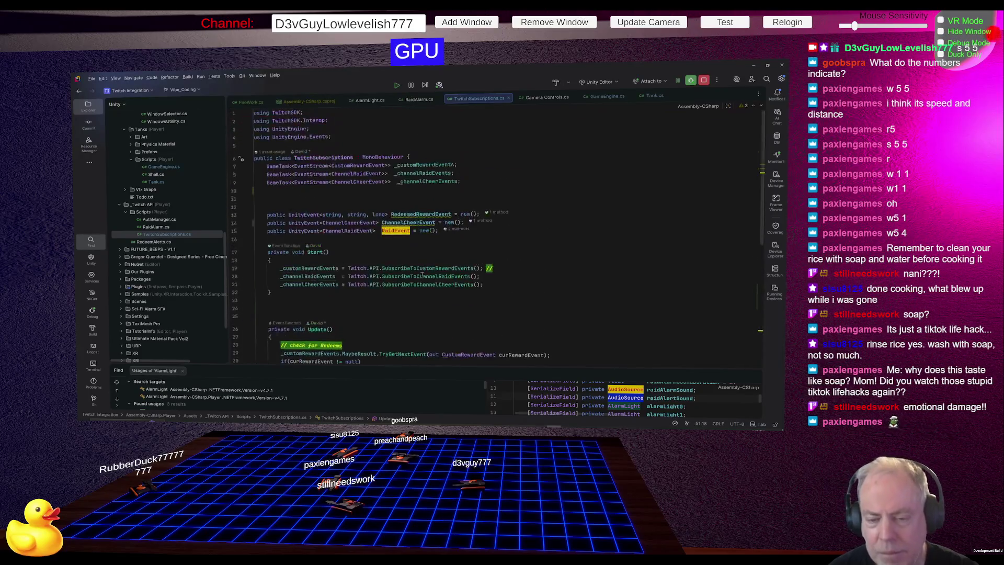
List the Go To targets of the RaidEvent declaration, then dismiss the list.
{"action": "right_click", "coordinate": [397, 231]}
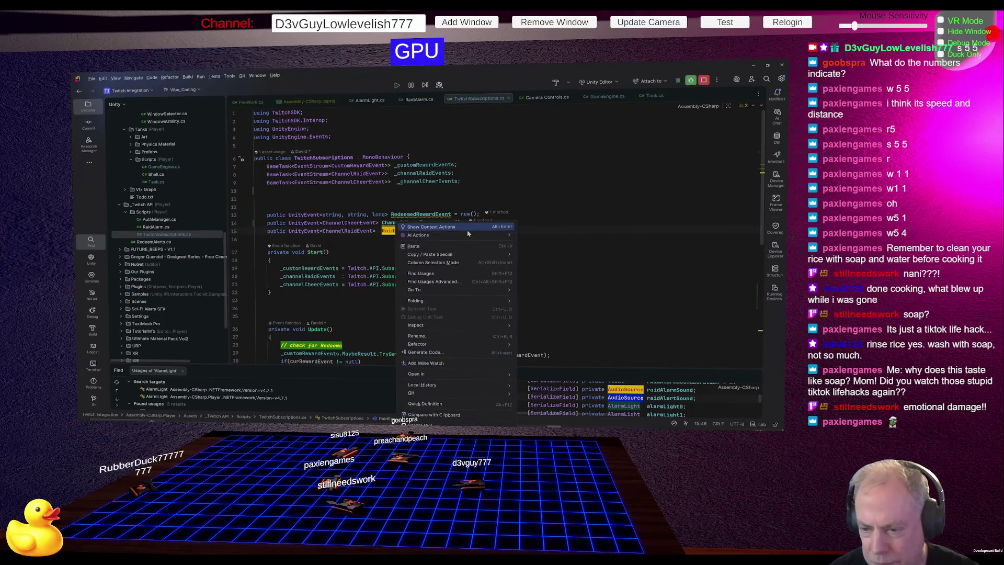
{"action": "mouse_move", "coordinate": [465, 235]}
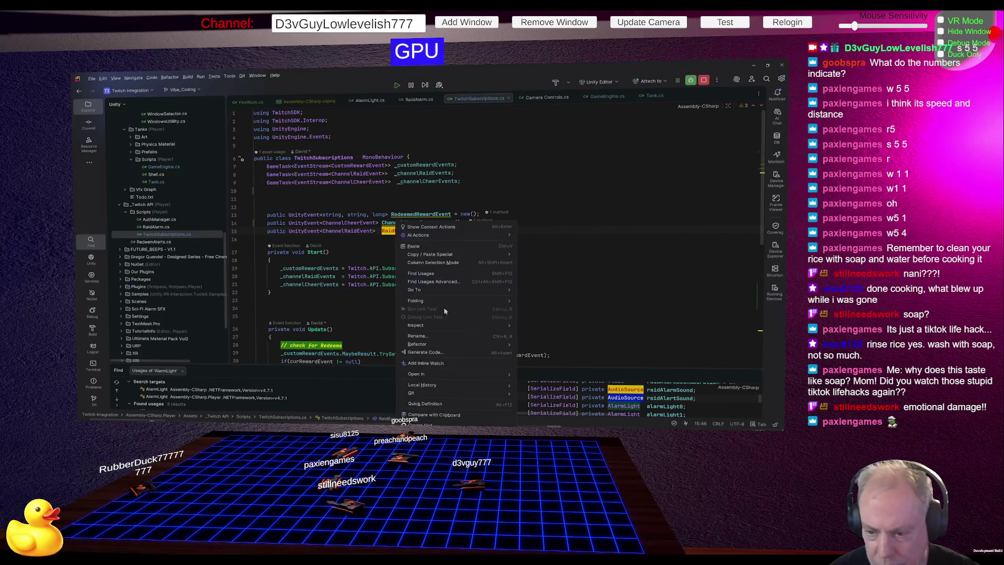
{"action": "left_click", "coordinate": [425, 275]}
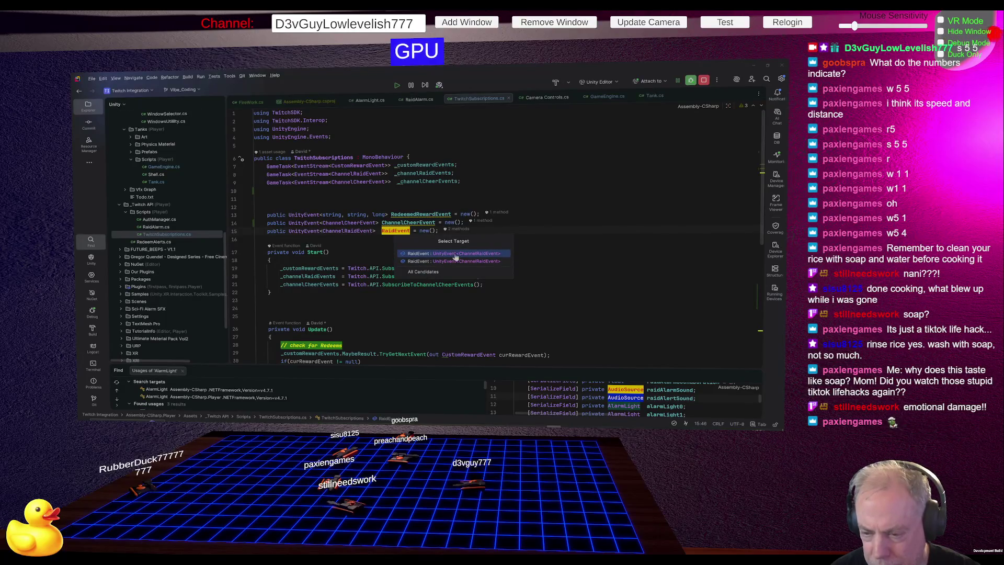
{"action": "left_click", "coordinate": [580, 254]}
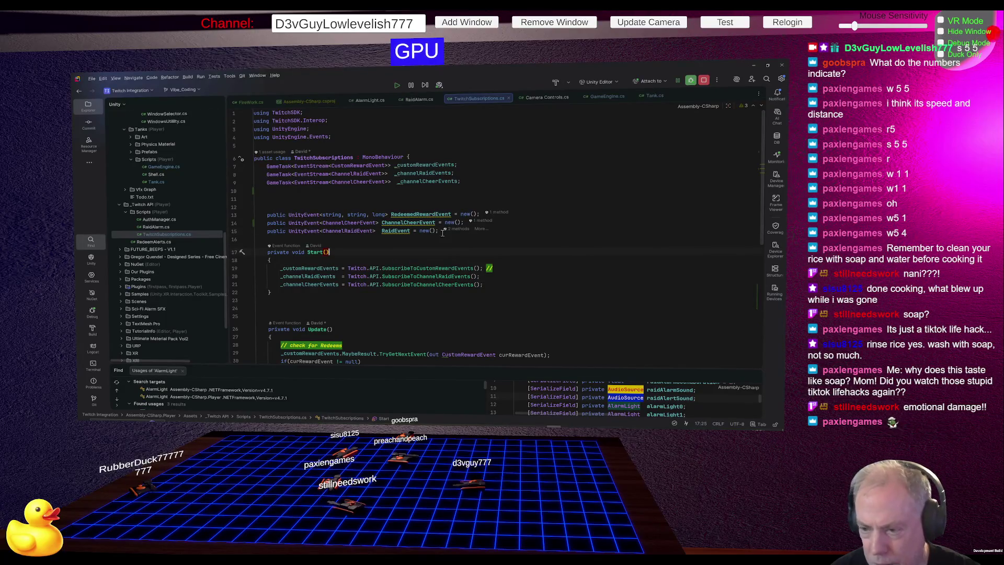
Inspect the RedeemedRewardEvent and RaidEvent declarations, then return to RaidAlarm.cs.
{"action": "left_click", "coordinate": [410, 214]}
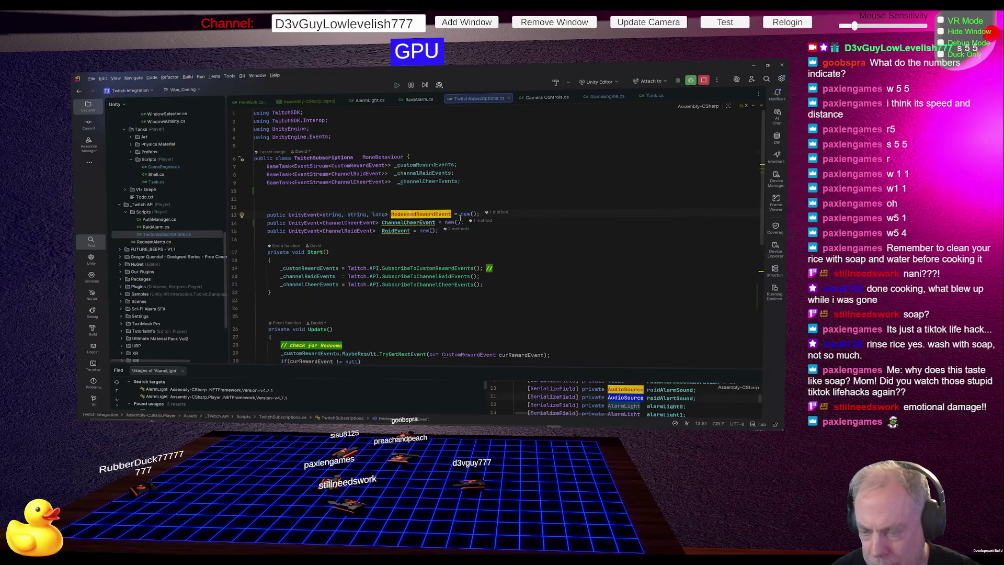
{"action": "left_click", "coordinate": [396, 231]}
{"action": "mouse_move", "coordinate": [429, 267]}
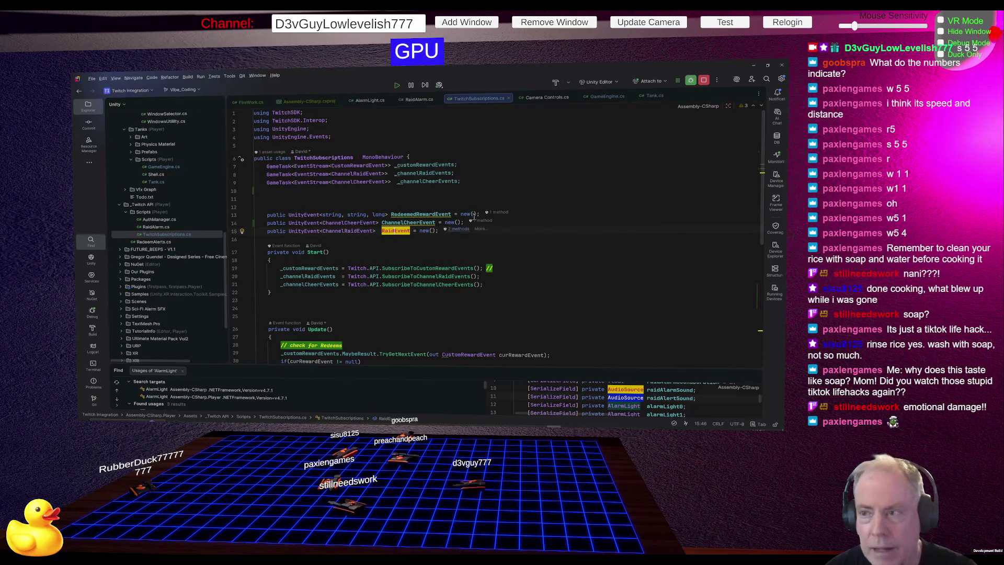
{"action": "left_click", "coordinate": [420, 99]}
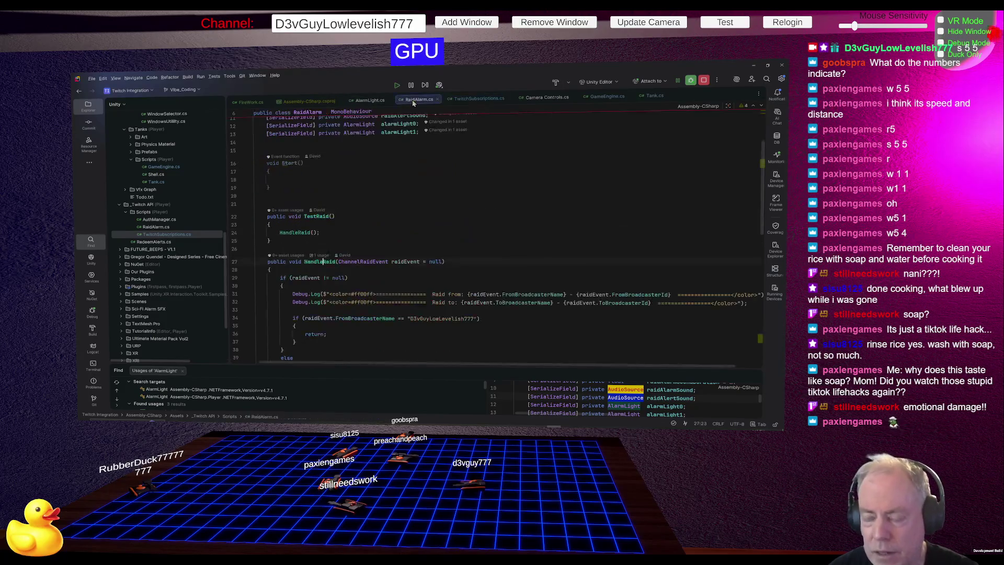
{"action": "scroll", "coordinate": [456, 219], "scroll_direction": "down", "scroll_amount": 2}
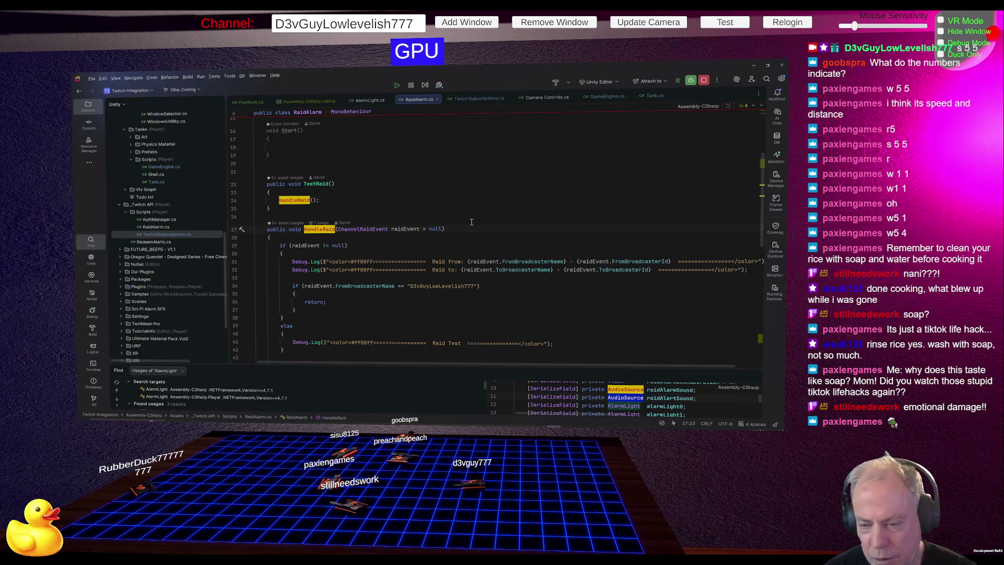
{"action": "scroll", "coordinate": [471, 222], "scroll_direction": "down", "scroll_amount": 2}
{"action": "left_click_drag", "start_coordinate": [433, 212], "coordinate": [590, 211]}
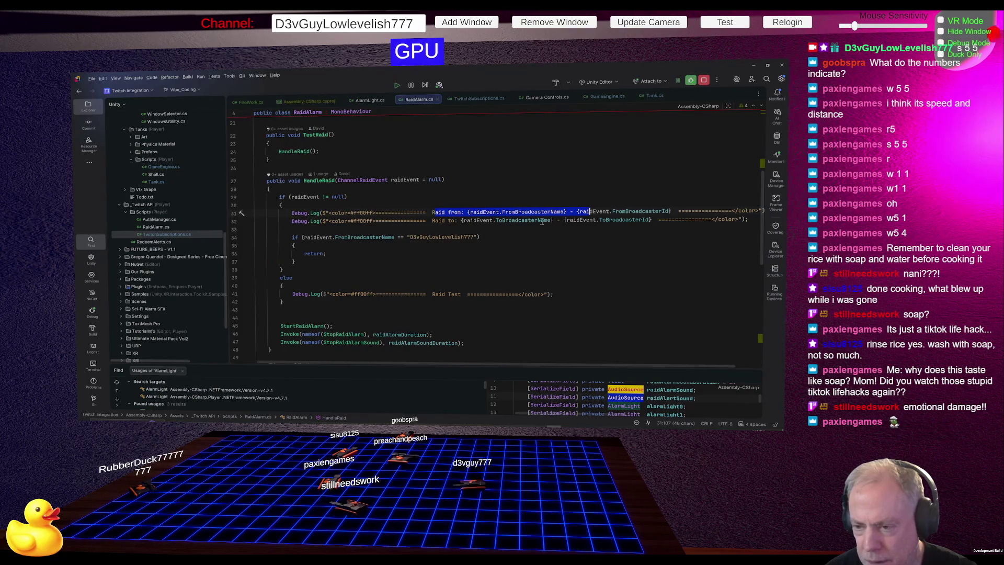
{"action": "key", "text": "Down"}
{"action": "key", "text": "Down"}
{"action": "key", "text": "Down"}
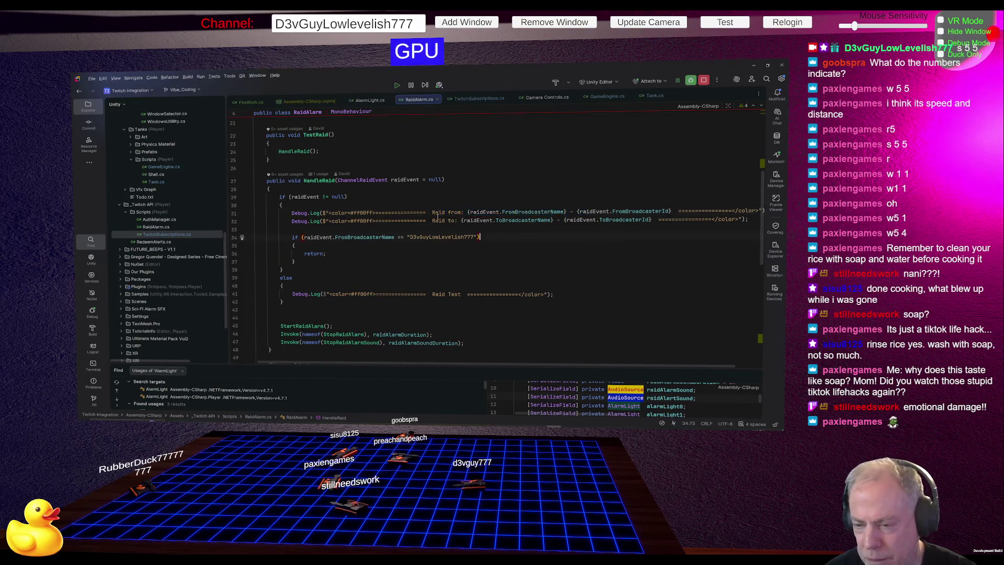
{"action": "mouse_move", "coordinate": [431, 220]}
{"action": "left_mouse_down"}
{"action": "mouse_move", "coordinate": [554, 229]}
{"action": "mouse_move", "coordinate": [563, 220]}
{"action": "left_mouse_up"}
{"action": "left_click", "coordinate": [503, 247]}
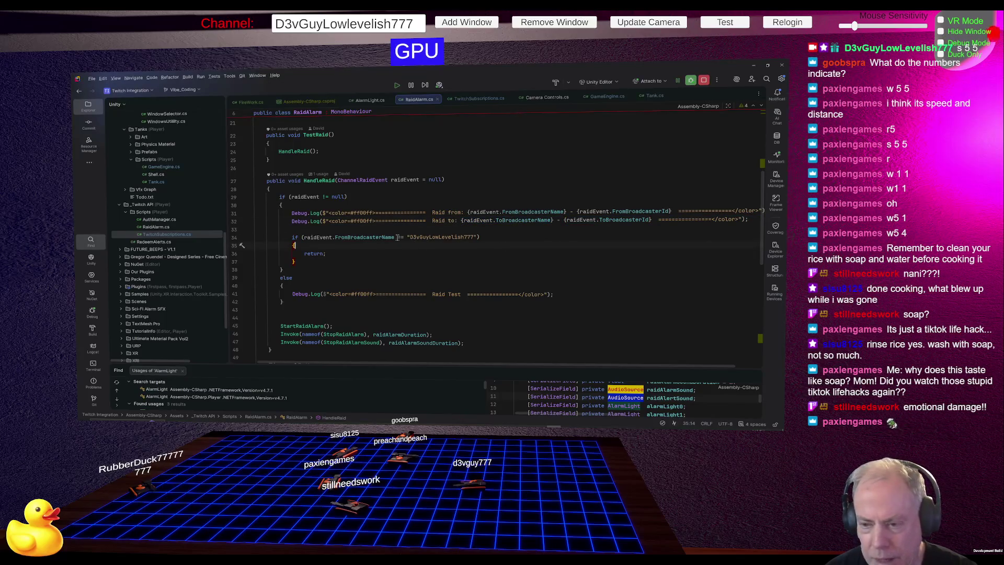
{"action": "left_click", "coordinate": [354, 237]}
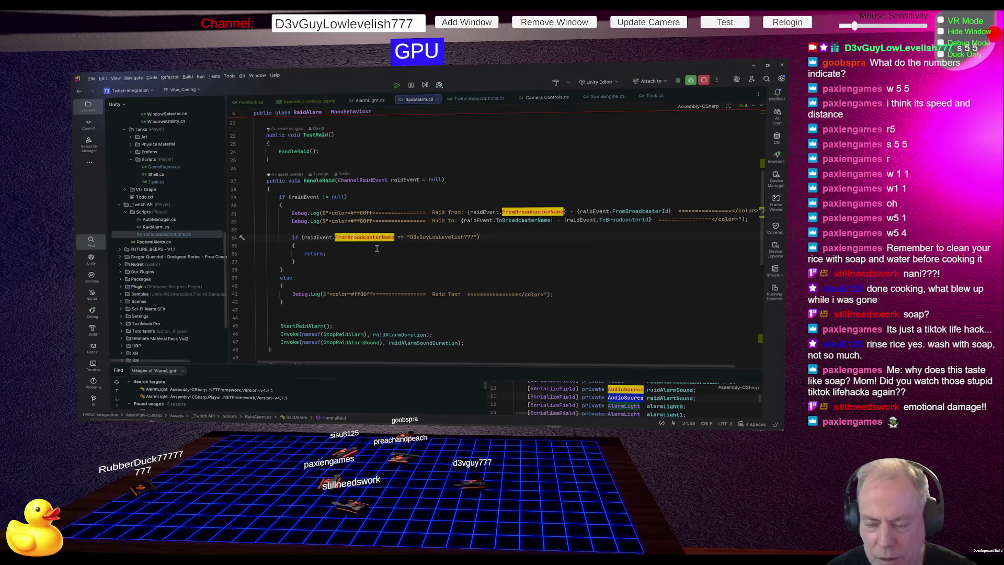
{"action": "scroll", "coordinate": [324, 256], "scroll_direction": "down", "scroll_amount": 3}
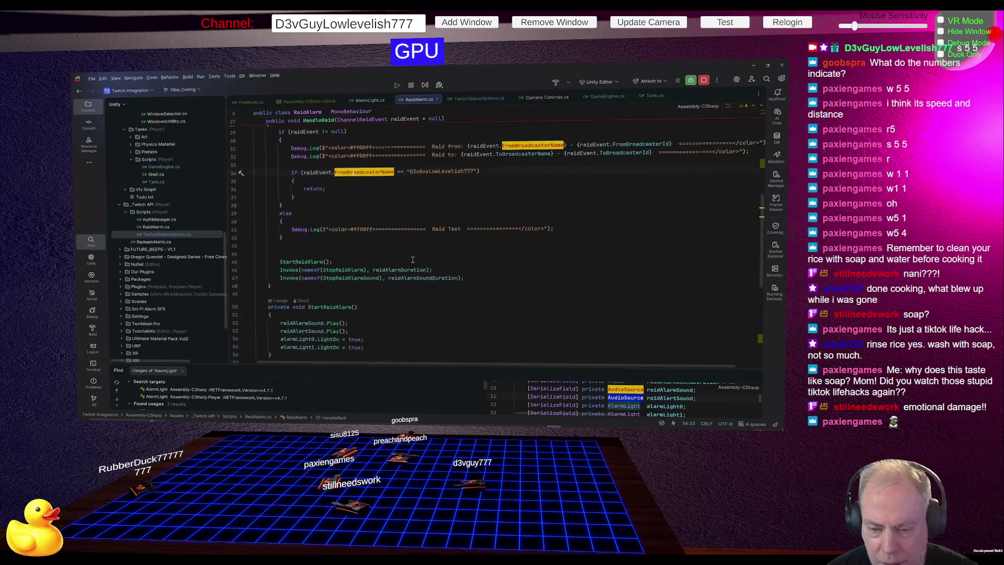
{"action": "left_click", "coordinate": [302, 262]}
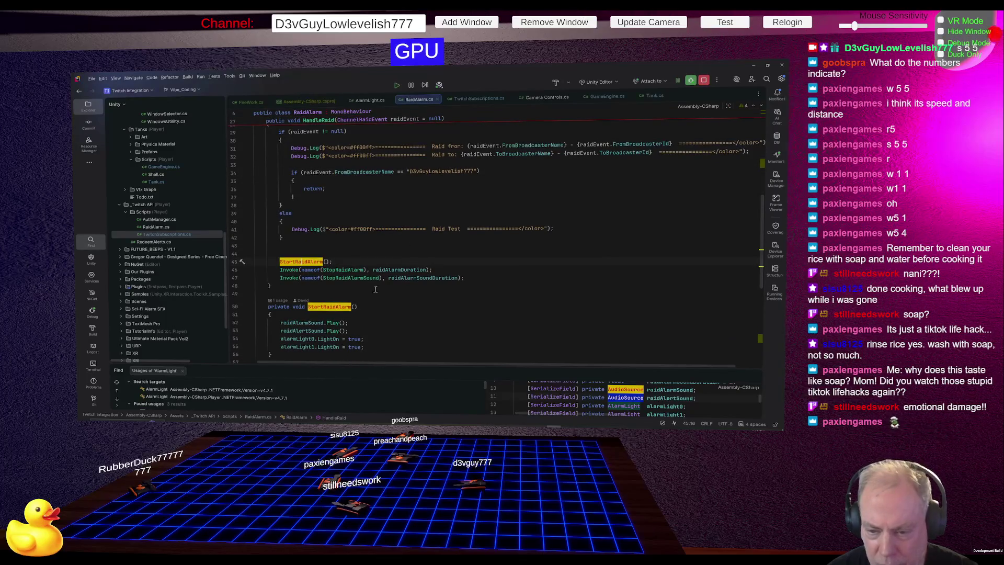
{"action": "scroll", "coordinate": [449, 277], "scroll_direction": "down", "scroll_amount": 2}
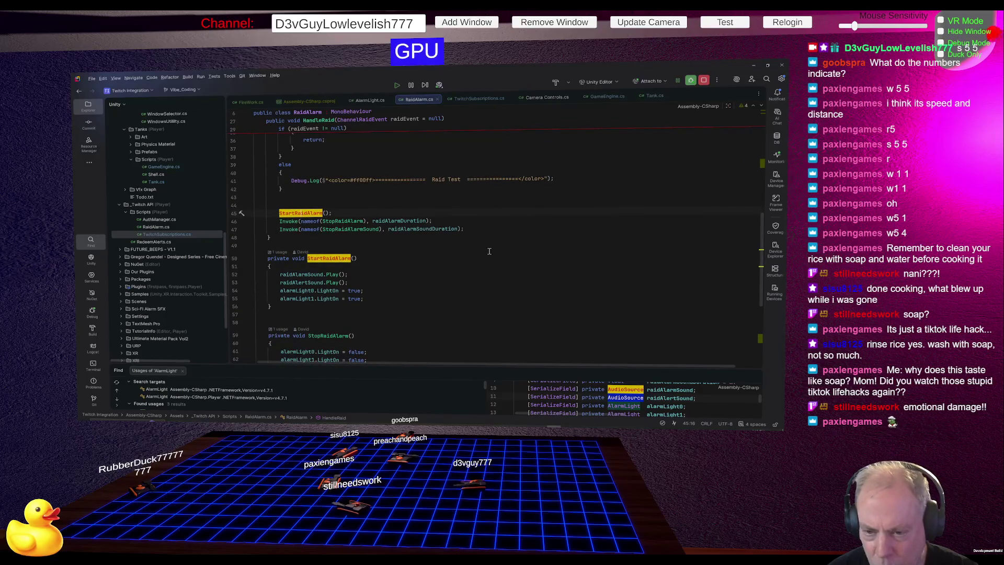
{"action": "scroll", "coordinate": [489, 251], "scroll_direction": "up", "scroll_amount": 1}
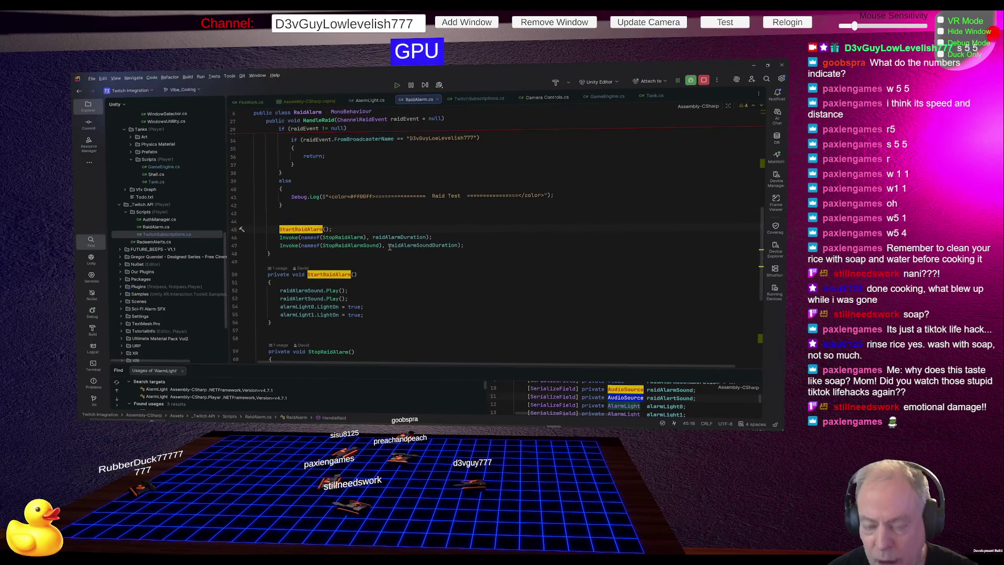
{"action": "left_click", "coordinate": [293, 237]}
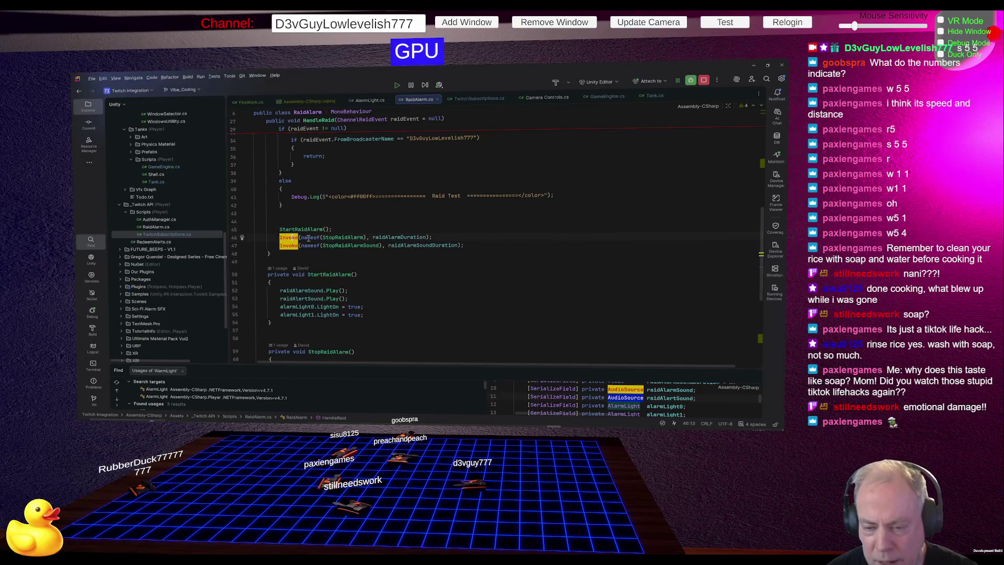
{"action": "mouse_move", "coordinate": [344, 237]}
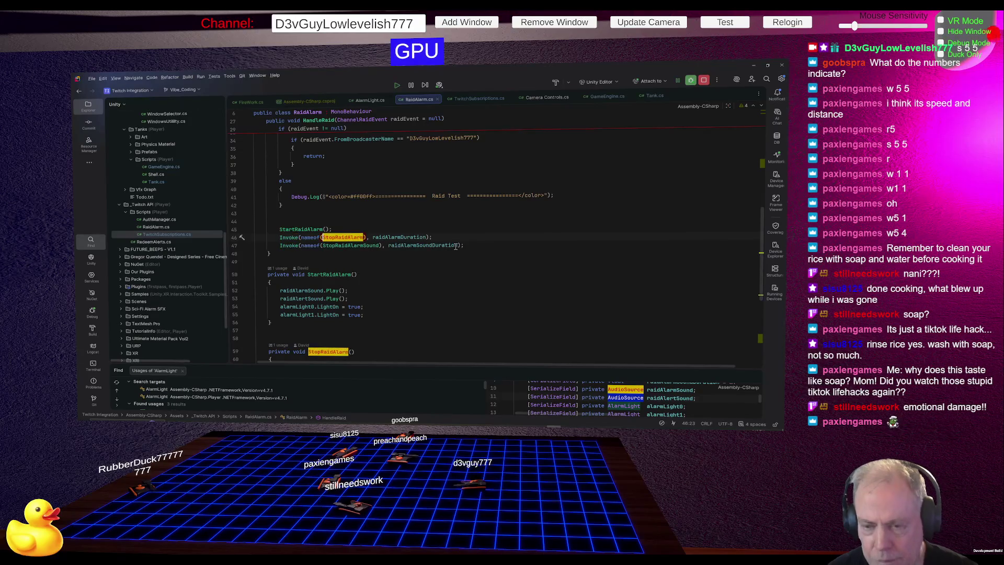
{"action": "key", "text": "ctrl+z"}
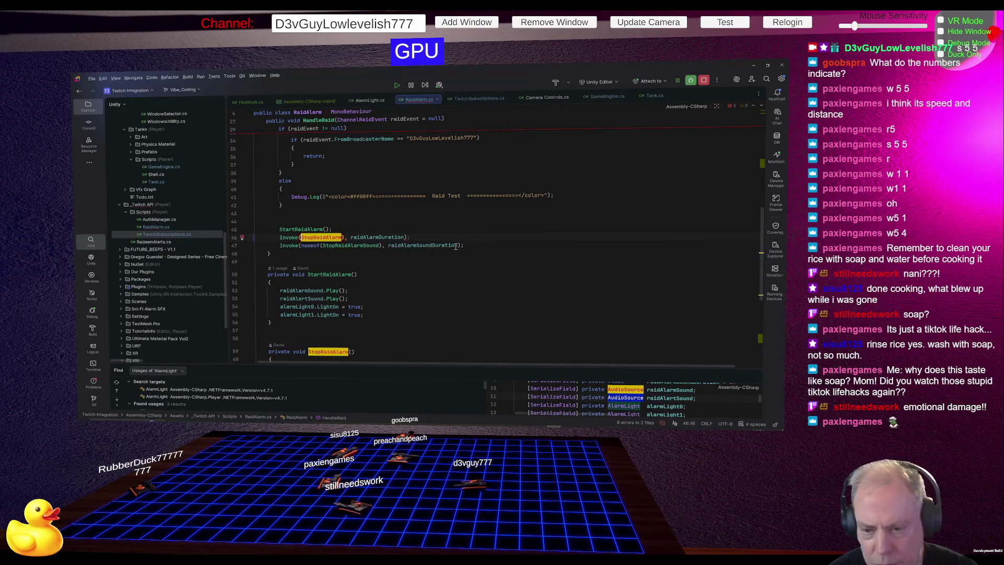
Insert nameof( on line 46 to restore Invoke(nameof(StopRaidAlarm), raidAlarmDuration).
{"action": "left_click", "coordinate": [342, 246]}
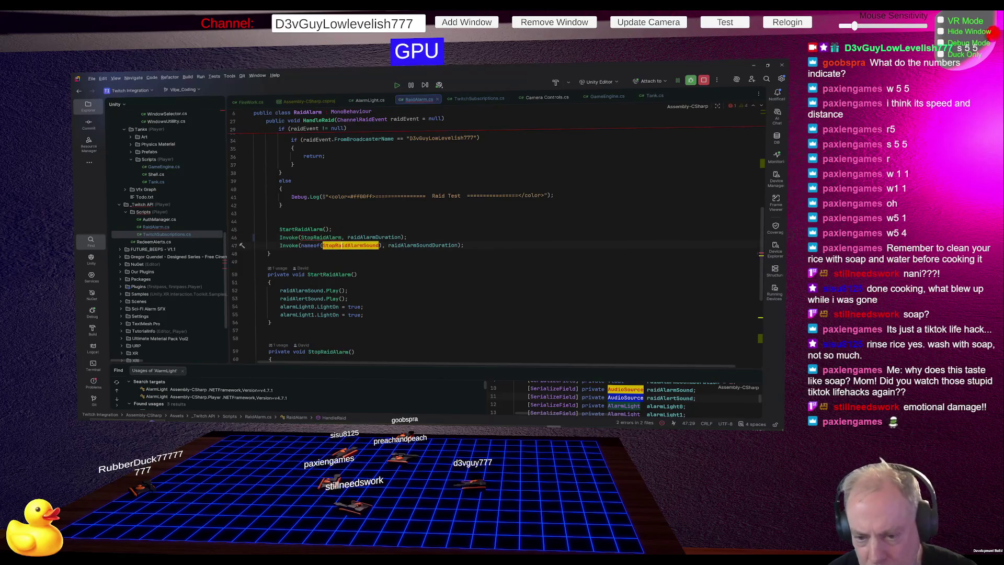
{"action": "left_click", "coordinate": [420, 264]}
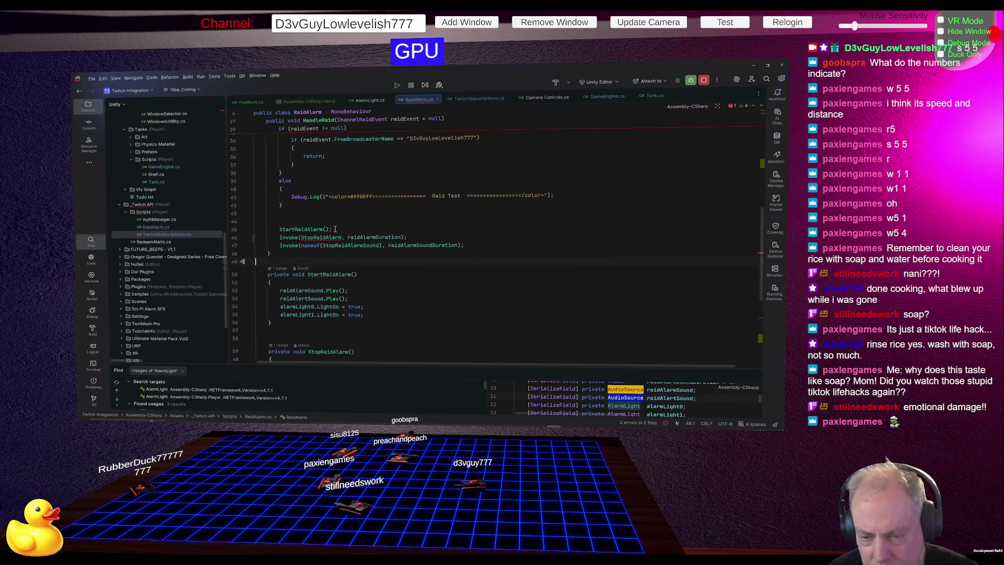
{"action": "mouse_move", "coordinate": [293, 237]}
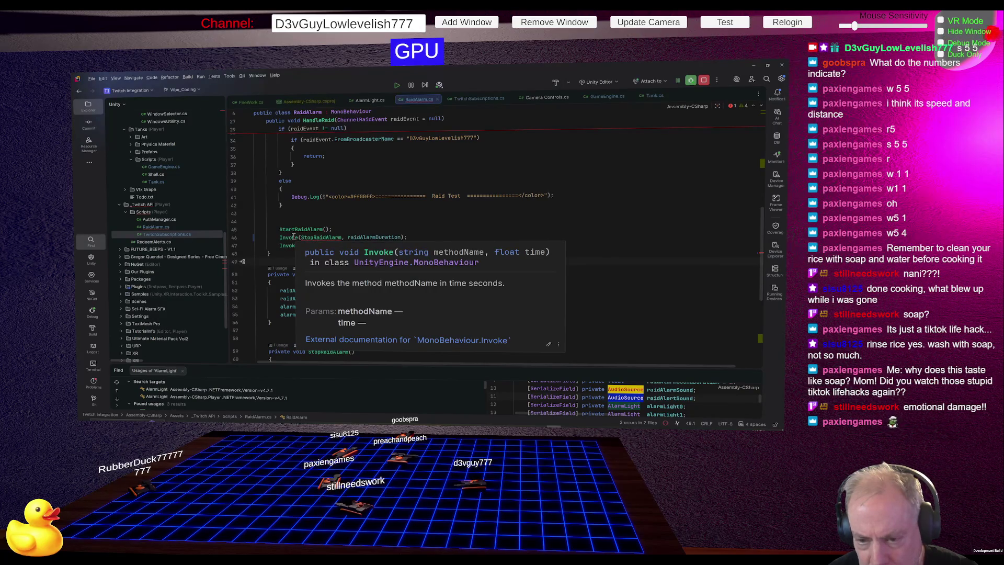
{"action": "left_click", "coordinate": [301, 237]}
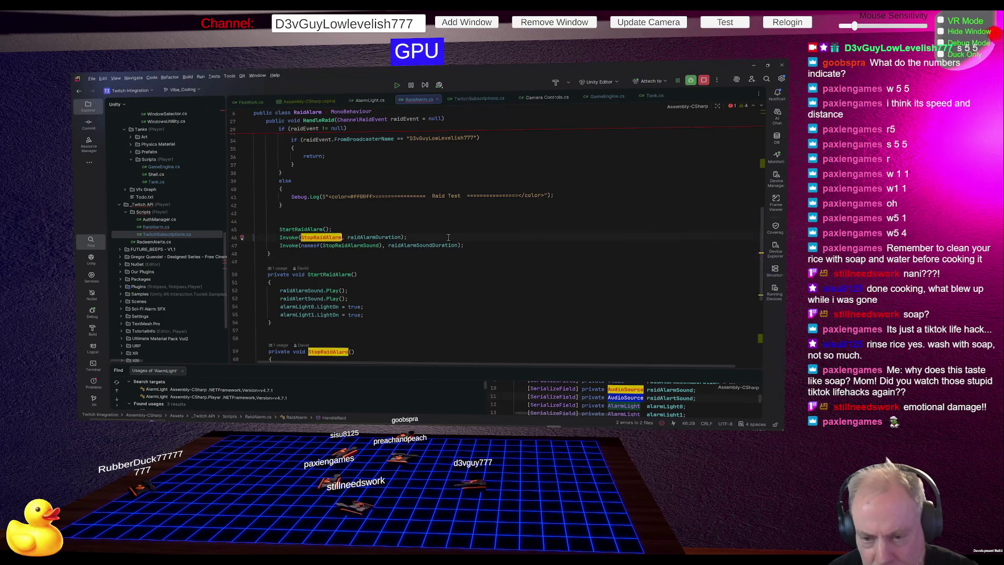
{"action": "type", "text": "nameof("}
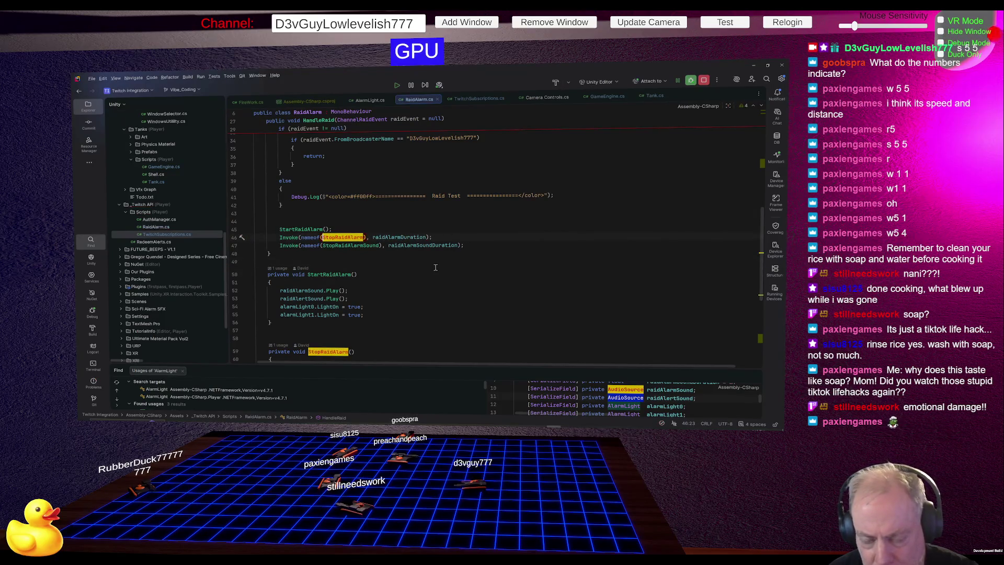
{"action": "left_click", "coordinate": [361, 274]}
{"action": "left_click", "coordinate": [347, 238]}
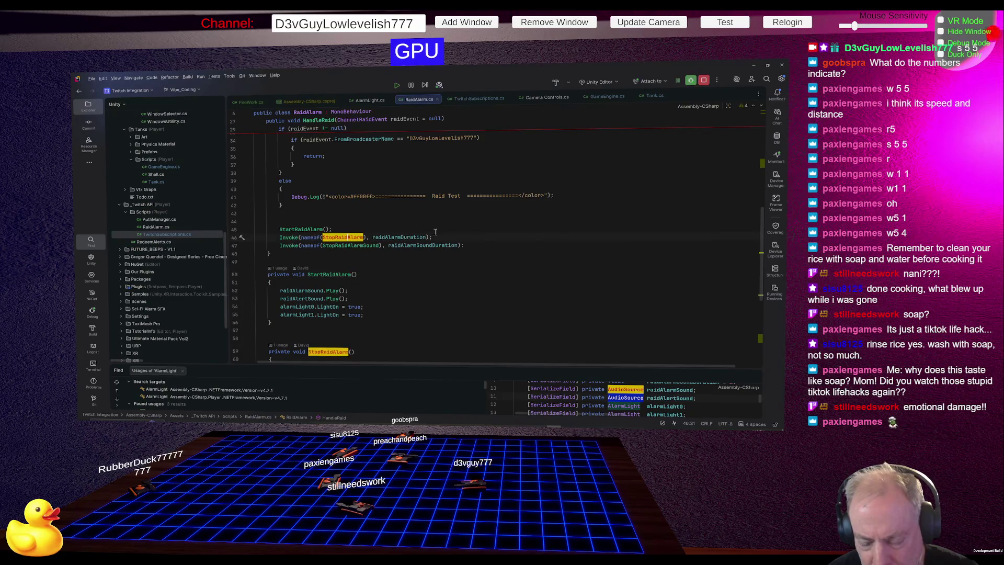
{"action": "scroll", "coordinate": [471, 246], "scroll_direction": "down", "scroll_amount": 2}
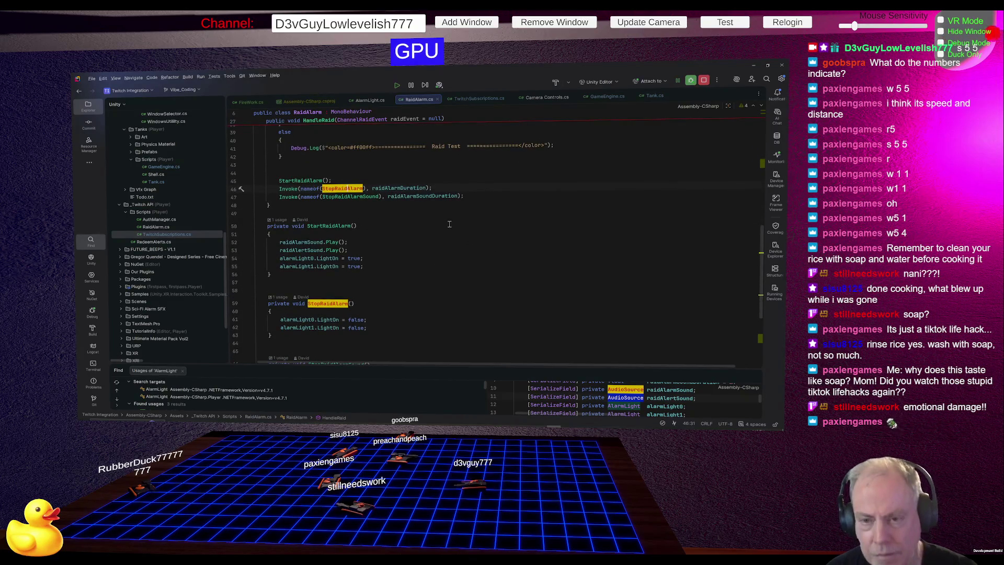
{"action": "scroll", "coordinate": [446, 222], "scroll_direction": "up", "scroll_amount": 1}
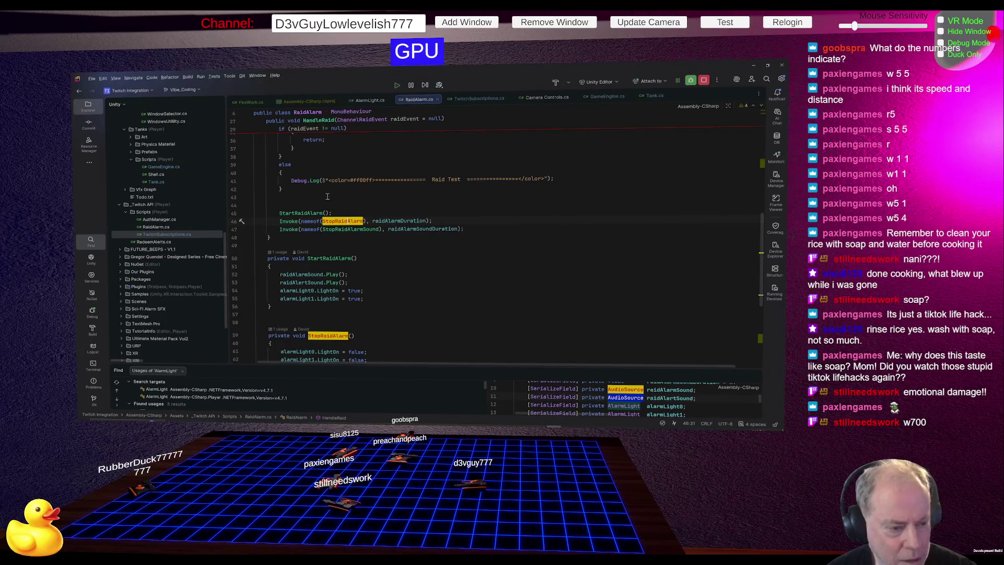
{"action": "left_click", "coordinate": [317, 212]}
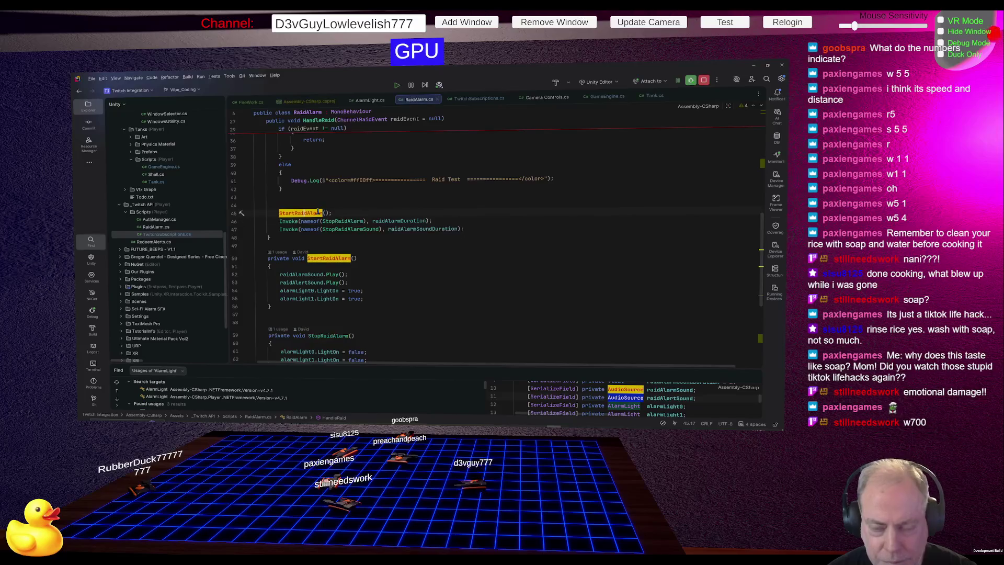
{"action": "scroll", "coordinate": [428, 206], "scroll_direction": "down", "scroll_amount": 2}
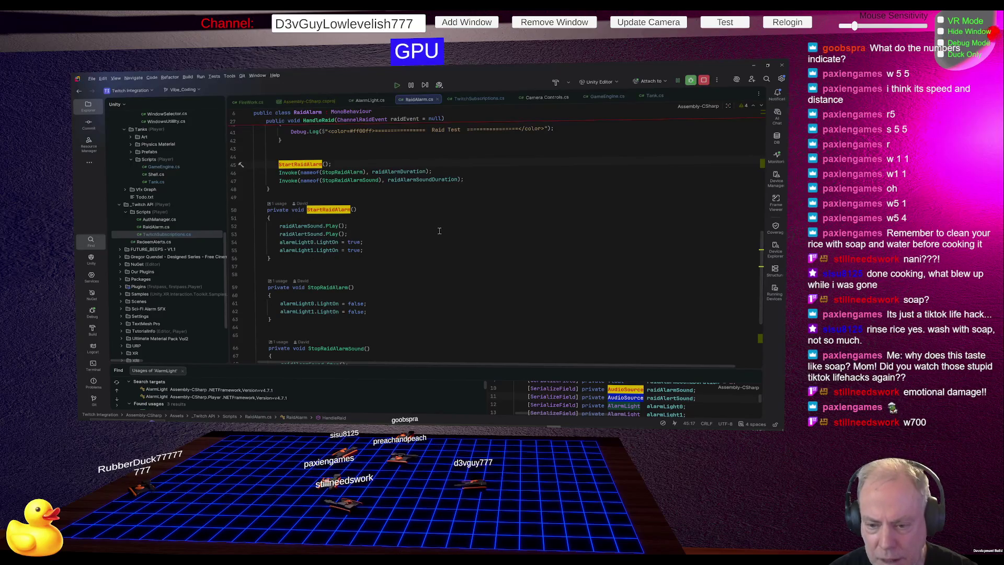
{"action": "scroll", "coordinate": [438, 236], "scroll_direction": "up", "scroll_amount": 2}
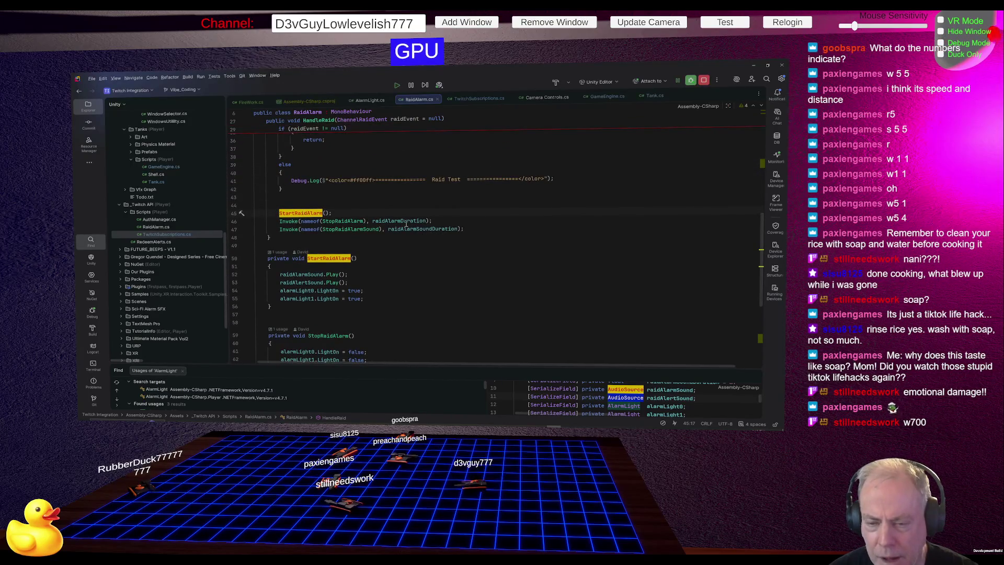
{"action": "mouse_move", "coordinate": [350, 220]}
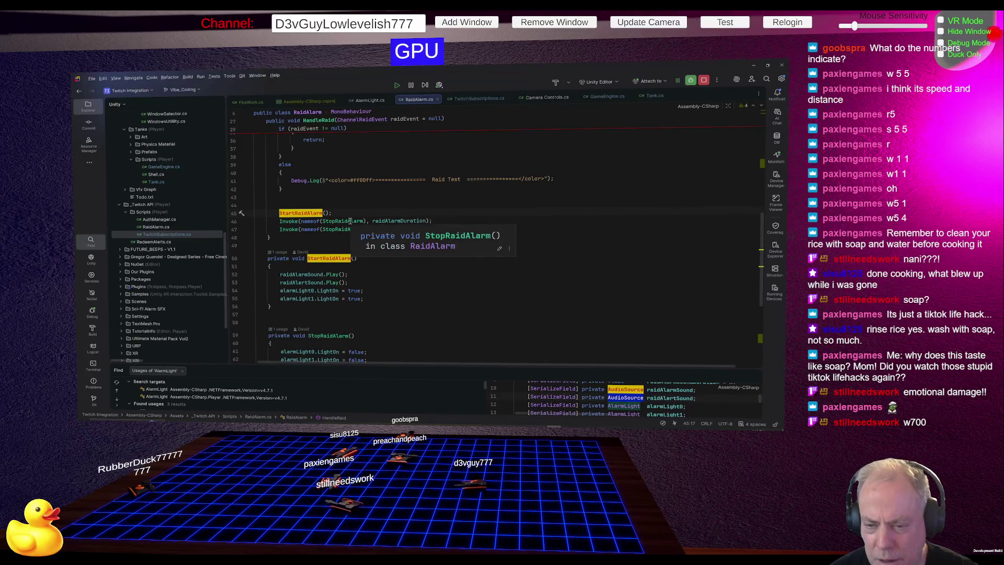
{"action": "left_click", "coordinate": [401, 221]}
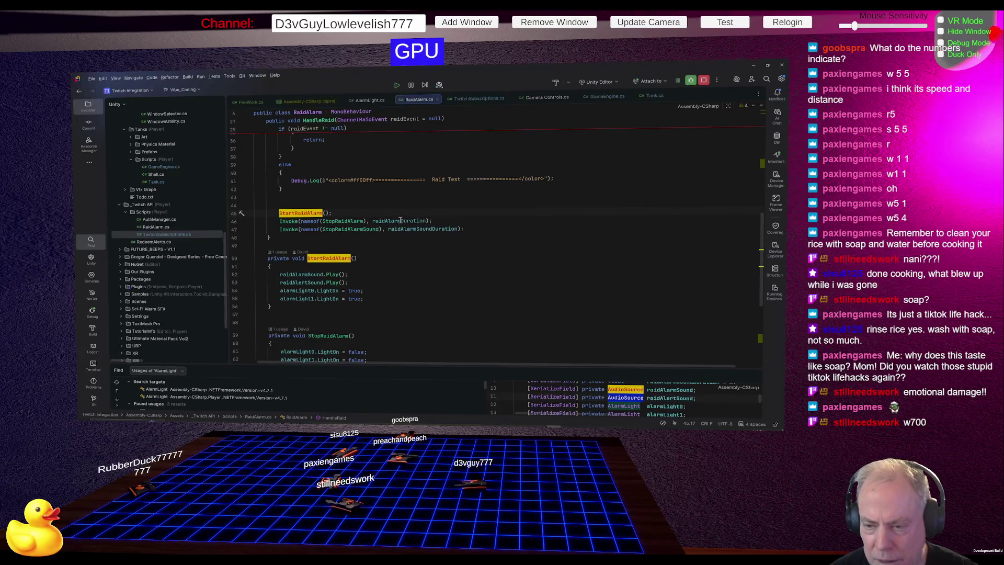
{"action": "scroll", "coordinate": [516, 245], "scroll_direction": "up", "scroll_amount": 3}
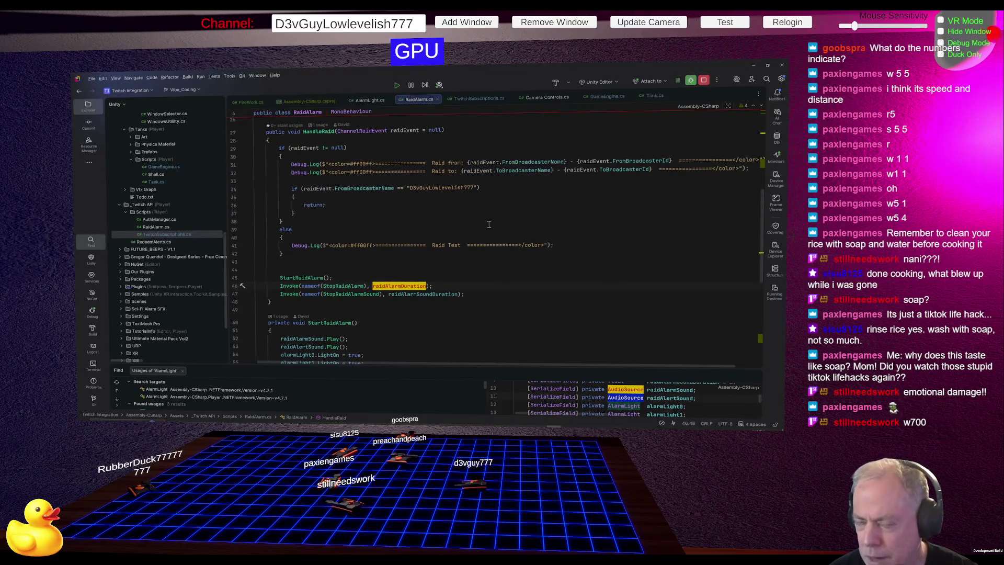
{"action": "scroll", "coordinate": [486, 229], "scroll_direction": "up", "scroll_amount": 3}
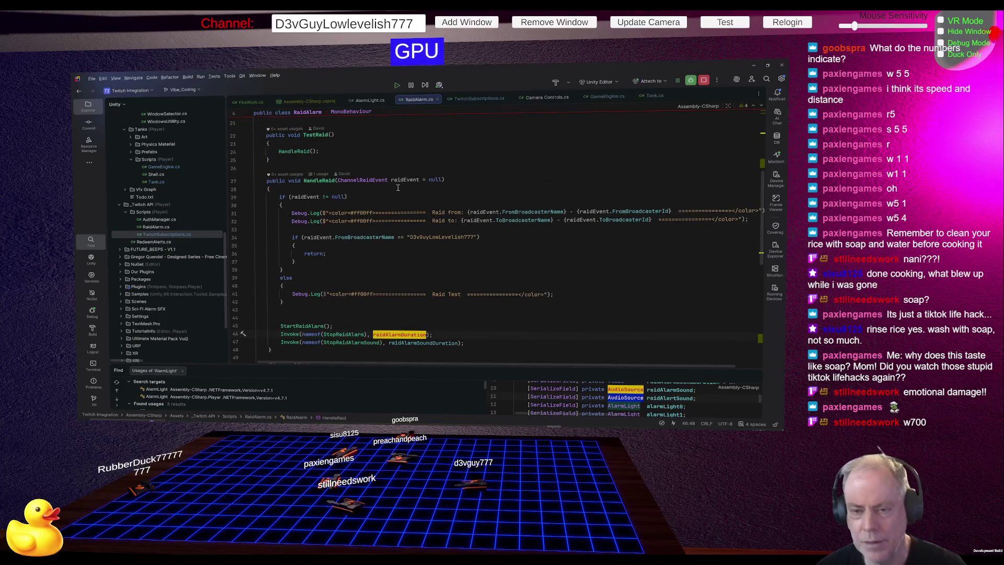
{"action": "mouse_move", "coordinate": [318, 181]}
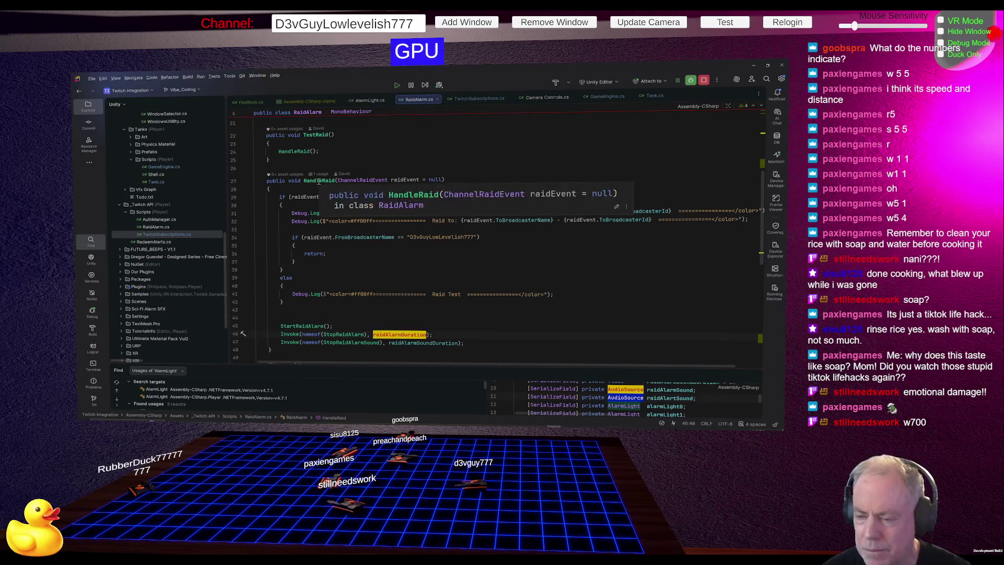
{"action": "scroll", "coordinate": [427, 179], "scroll_direction": "up", "scroll_amount": 5}
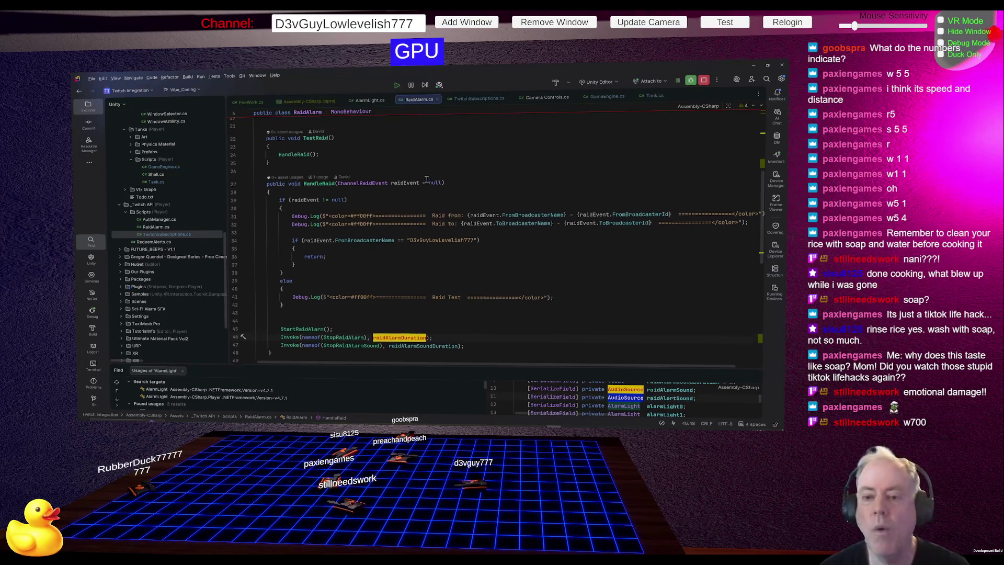
Close the 'Failed to load' capture window so the live Unity Editor is shown.
{"action": "scroll", "coordinate": [426, 180], "scroll_direction": "up", "scroll_amount": 2}
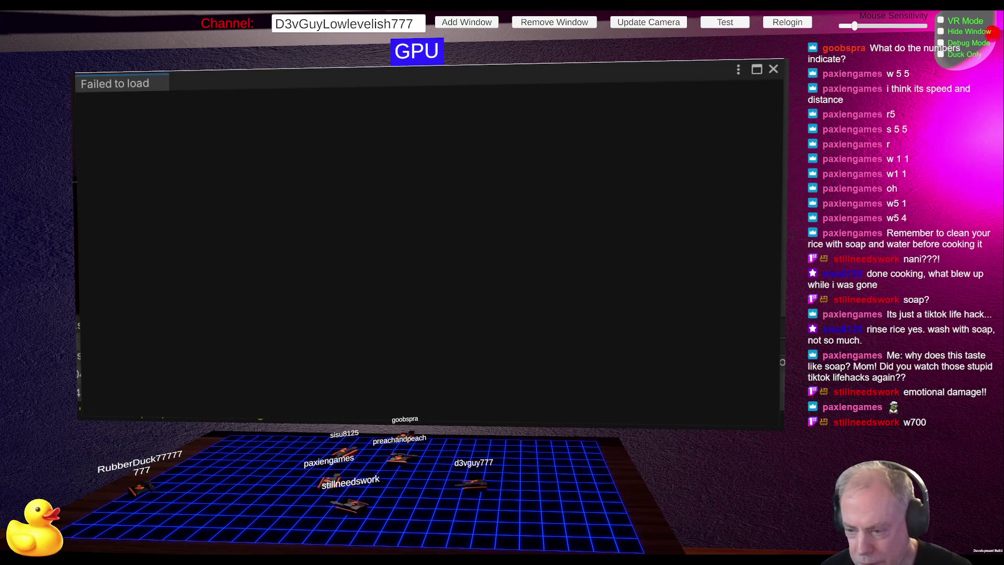
{"action": "left_click", "coordinate": [773, 70]}
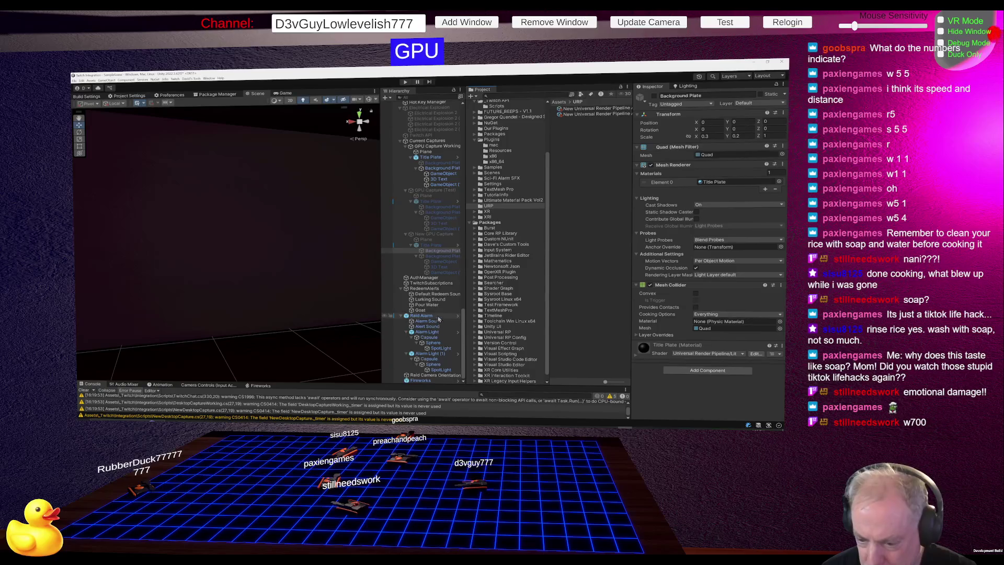
Select TwitchSubscriptions in the Hierarchy and review its event listeners, briefly checking Pour Water's audio source.
{"action": "left_click", "coordinate": [424, 284]}
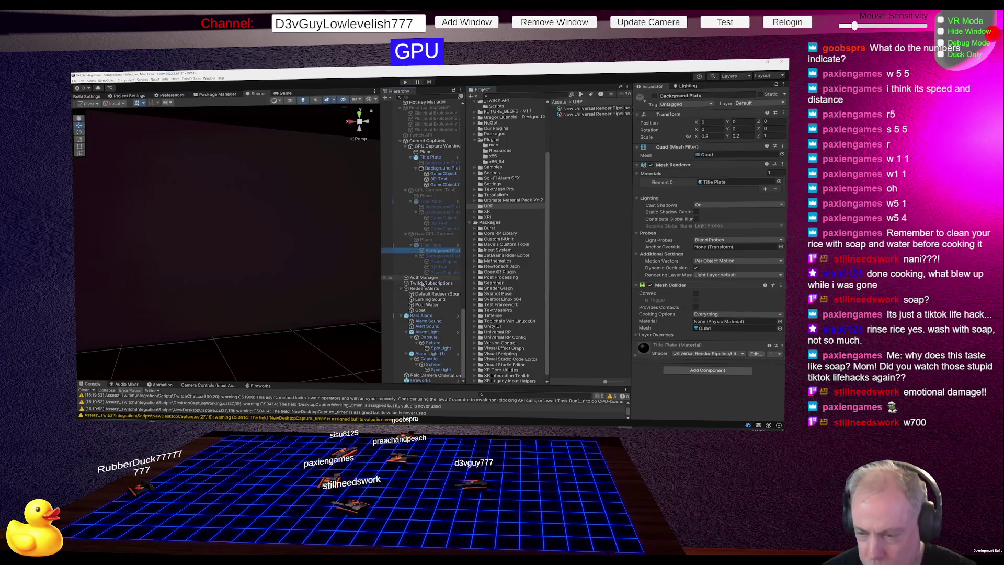
{"action": "left_click", "coordinate": [424, 284]}
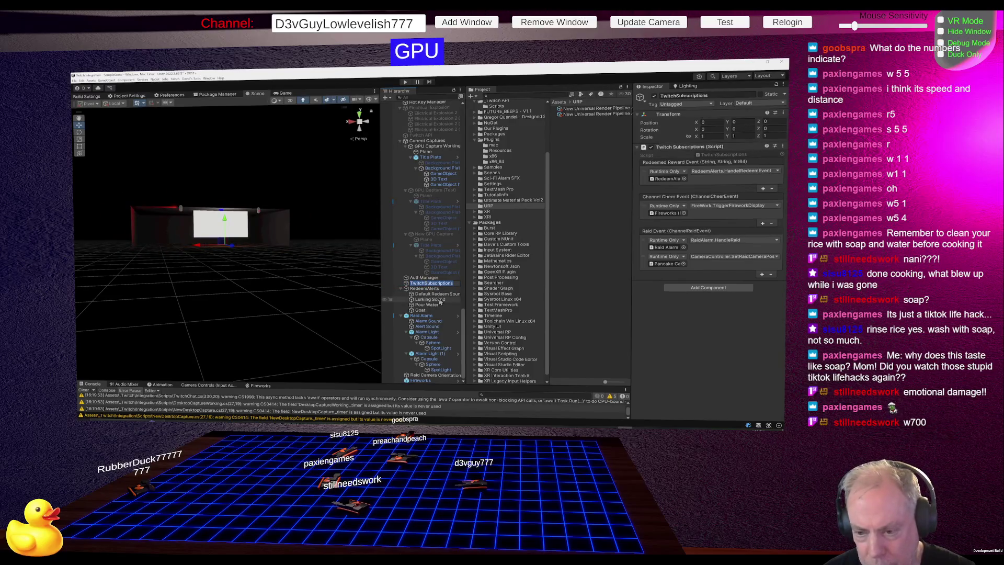
{"action": "left_click", "coordinate": [429, 305]}
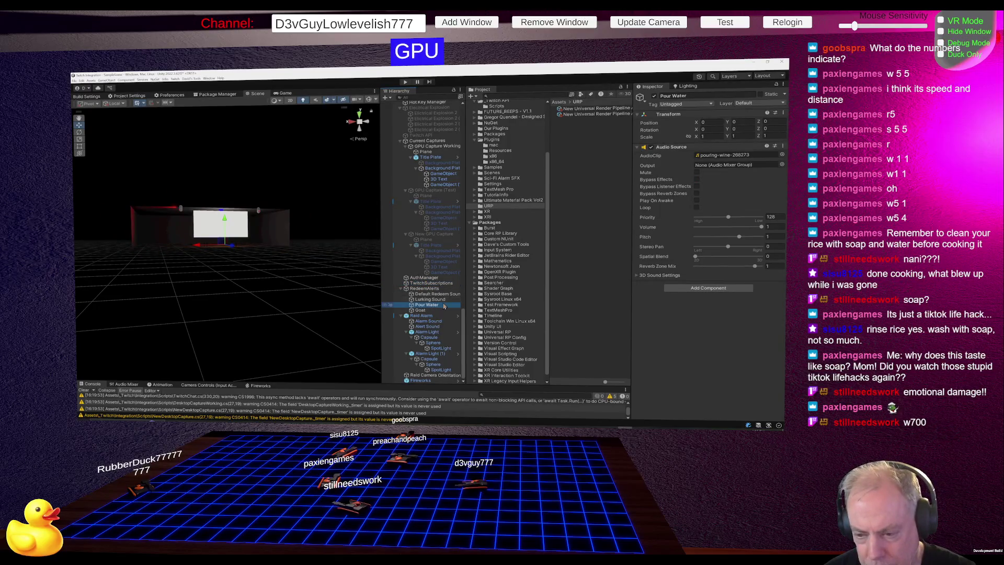
{"action": "left_click", "coordinate": [432, 283]}
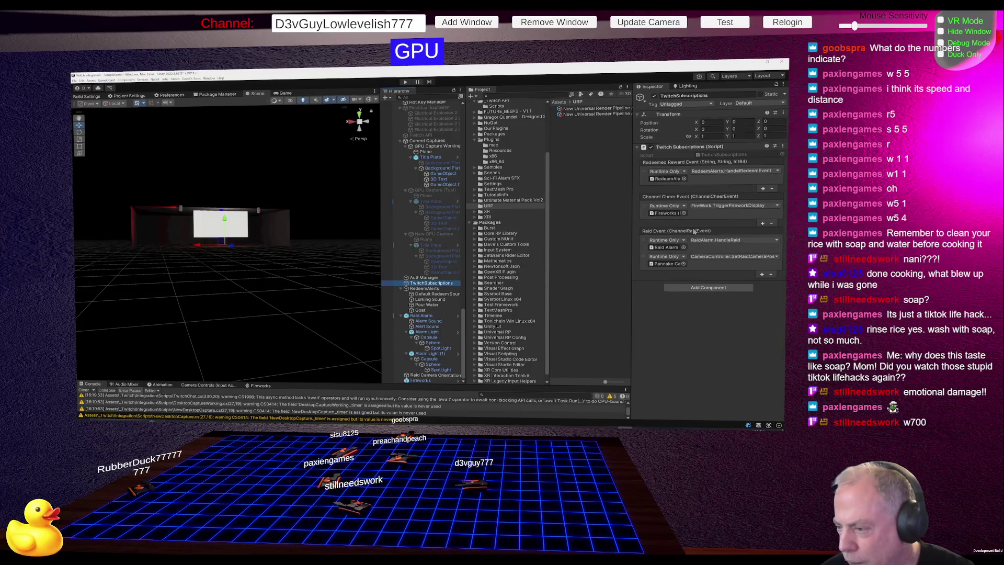
Follow the Raid Event's camera listener to Pancake Camera and view its Post-process Layer, Camera Dolly and Player Input components.
{"action": "left_click", "coordinate": [715, 258]}
{"action": "left_click", "coordinate": [670, 264]}
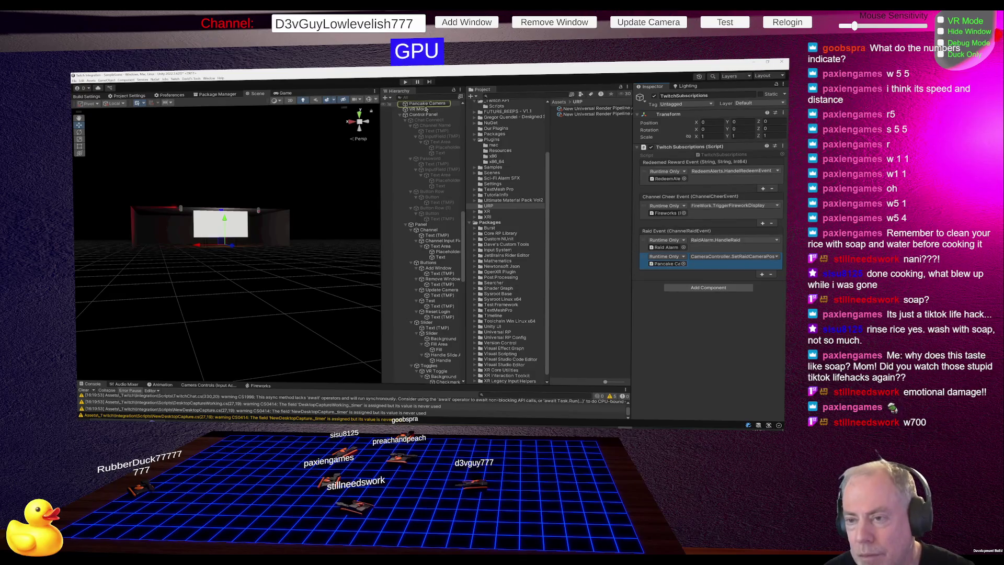
{"action": "left_click", "coordinate": [426, 104]}
{"action": "scroll", "coordinate": [736, 255], "scroll_direction": "down", "scroll_amount": 5}
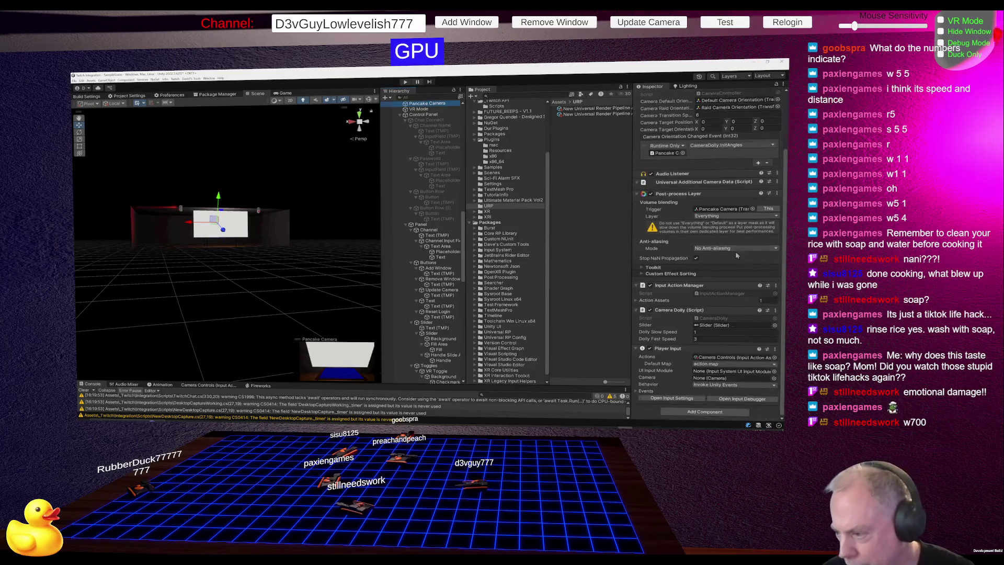
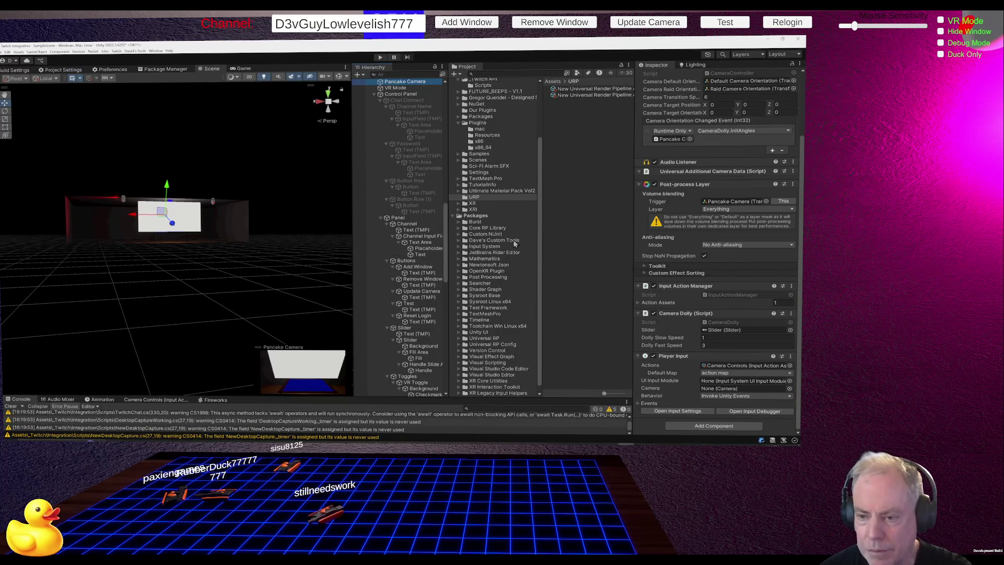
Review the RaidAlarm script code, then collapse the Control Panel, GPU Shader Capture and Electrical Explosion groups.
{"action": "key", "text": "alt+Tab"}
{"action": "key", "text": "alt+Tab"}
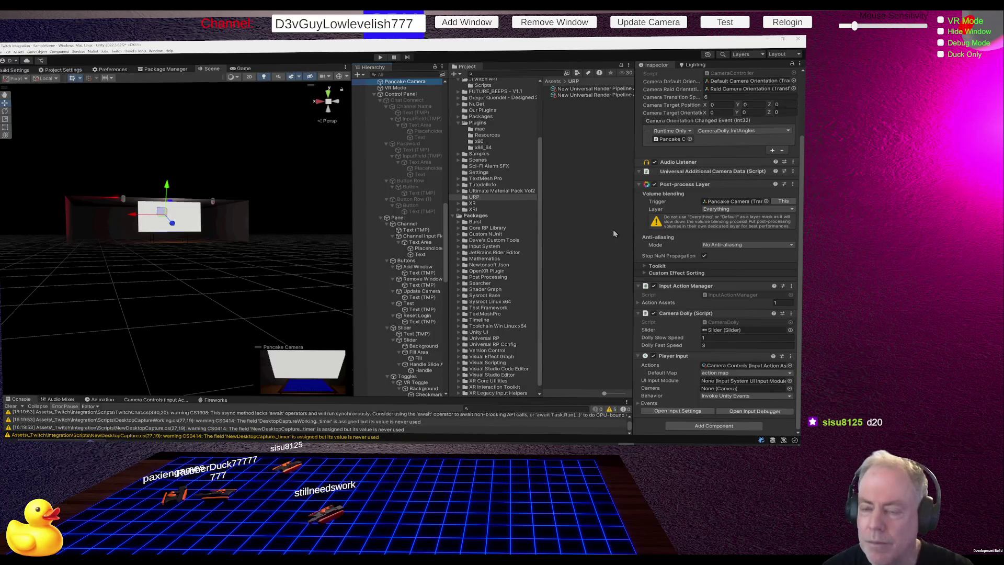
{"action": "key", "text": "alt+Tab"}
{"action": "key", "text": "alt+Tab"}
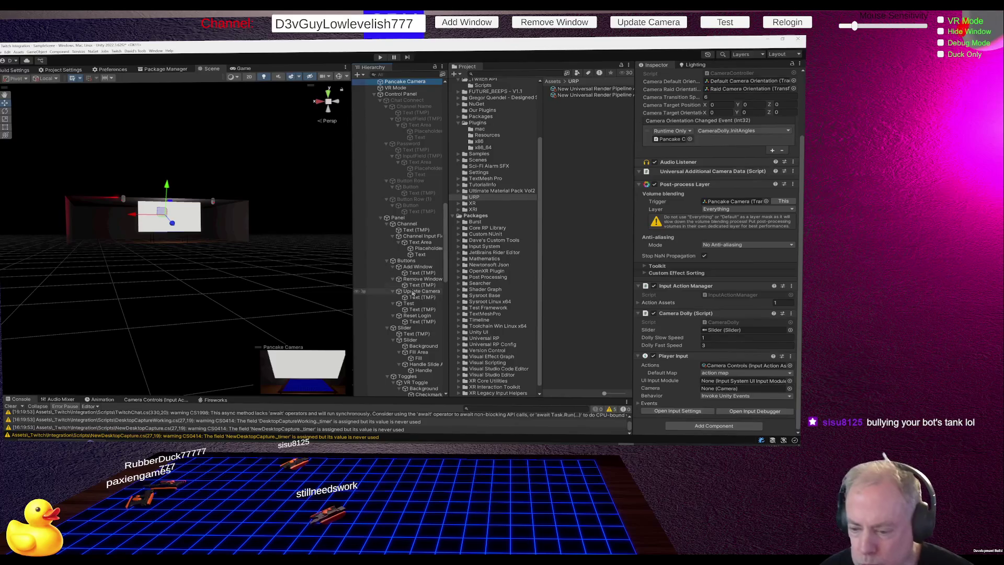
{"action": "left_click", "coordinate": [375, 95]}
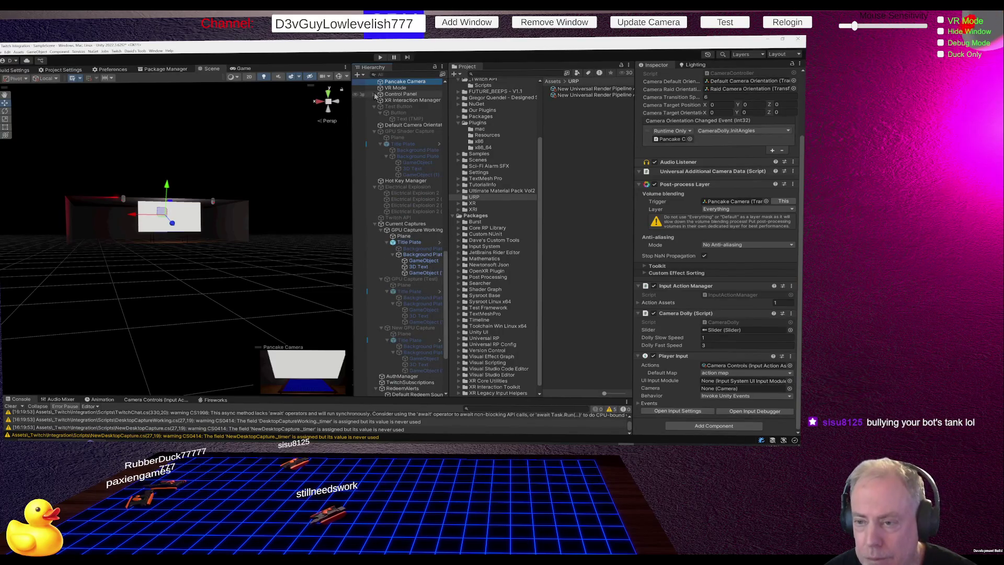
{"action": "left_click", "coordinate": [374, 131]}
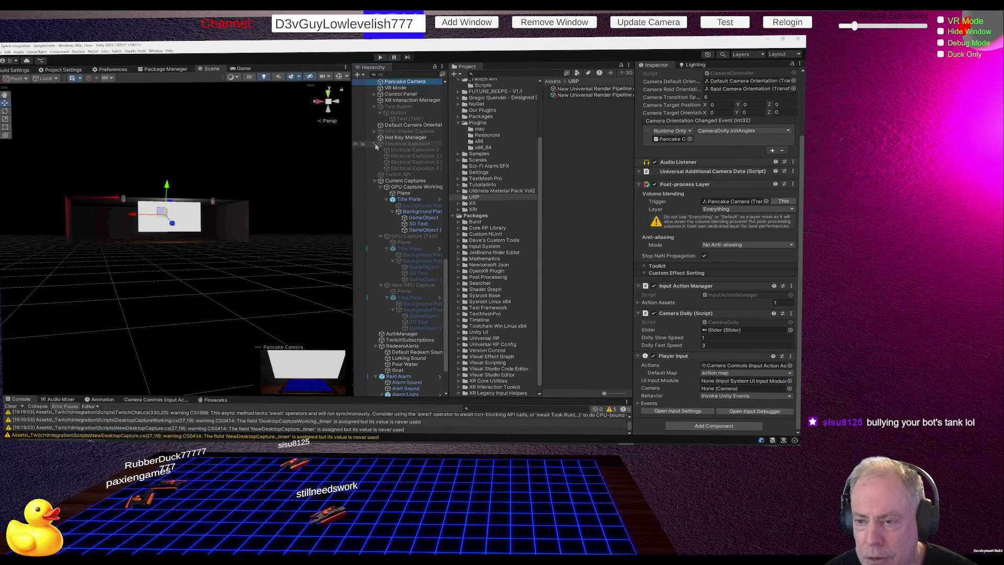
{"action": "left_click", "coordinate": [374, 144]}
{"action": "scroll", "coordinate": [375, 157], "scroll_direction": "up", "scroll_amount": 10}
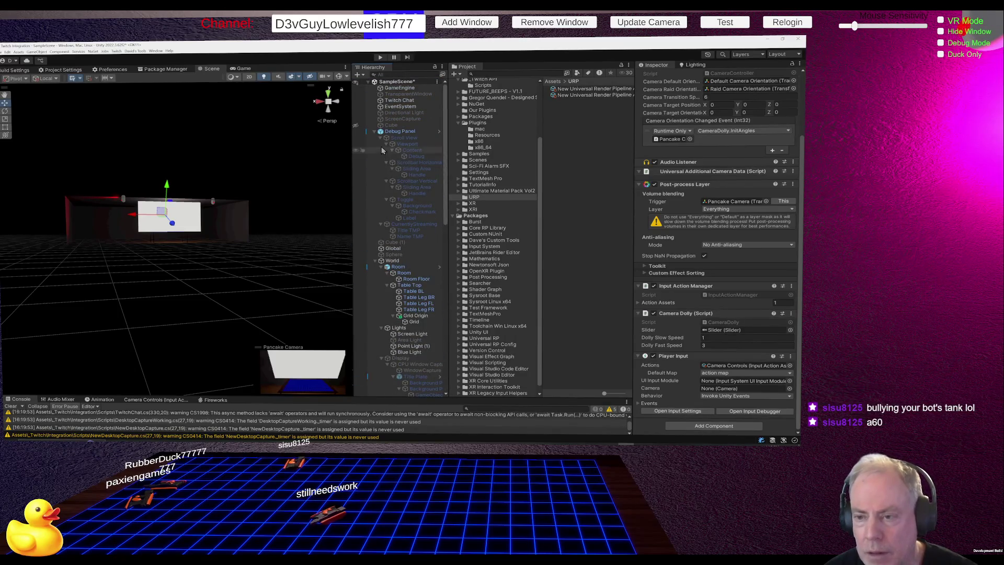
Collapse the Debug Panel, World, XR Origin, Raid Alarm and RedeemAlerts groups, then select Raid Alarm.
{"action": "left_click", "coordinate": [375, 131]}
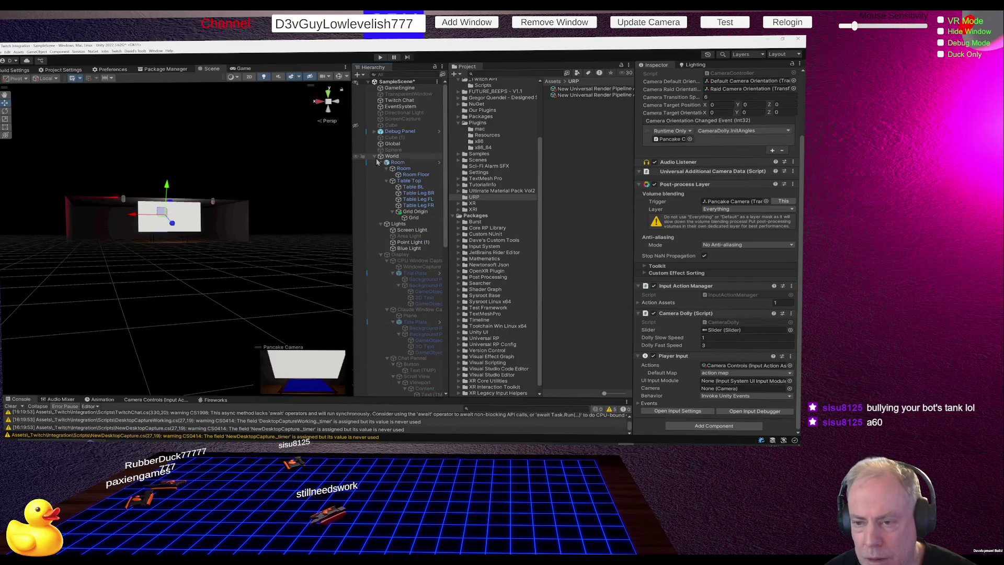
{"action": "left_click", "coordinate": [374, 157]}
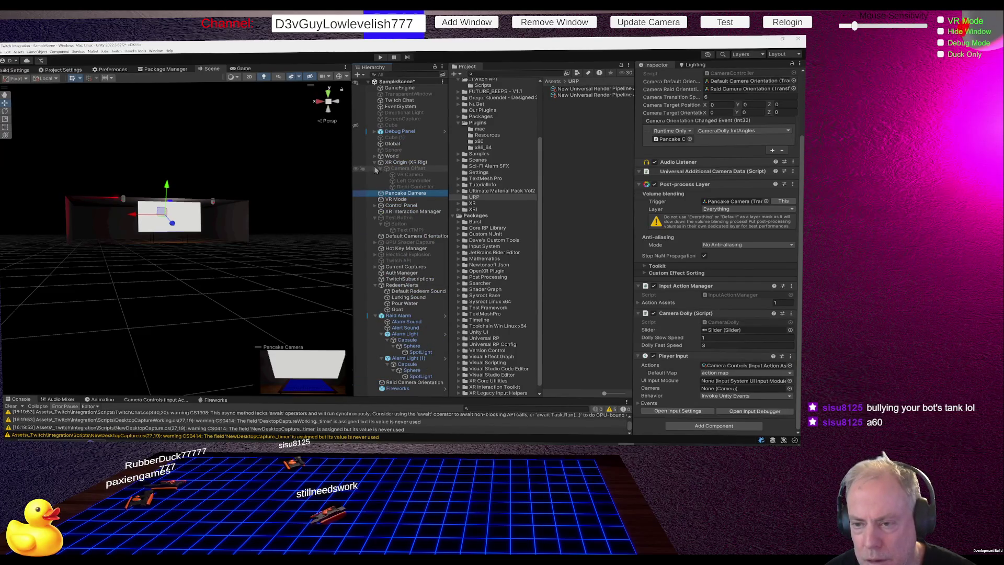
{"action": "left_click", "coordinate": [375, 162]}
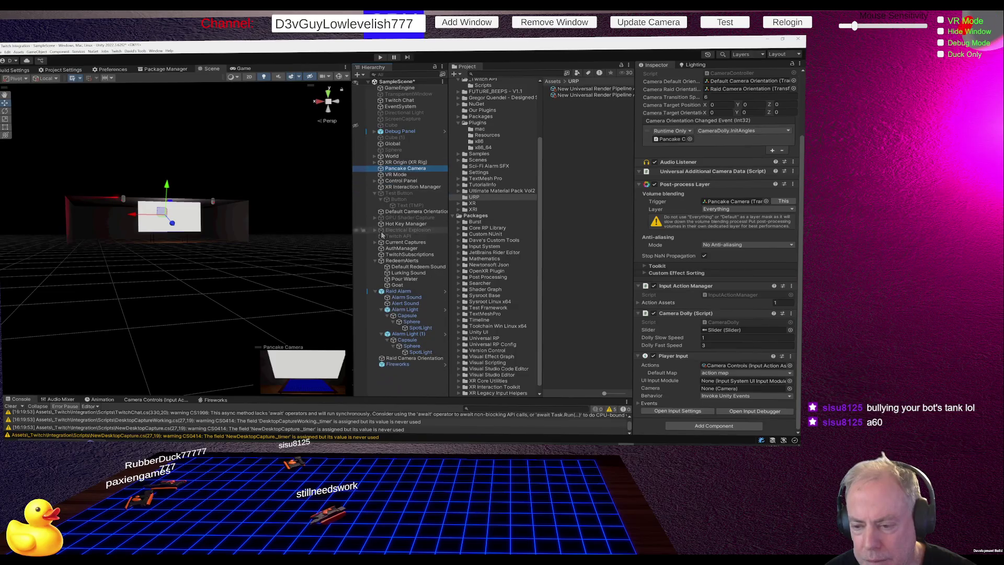
{"action": "left_click", "coordinate": [375, 291]}
{"action": "left_click", "coordinate": [375, 261]}
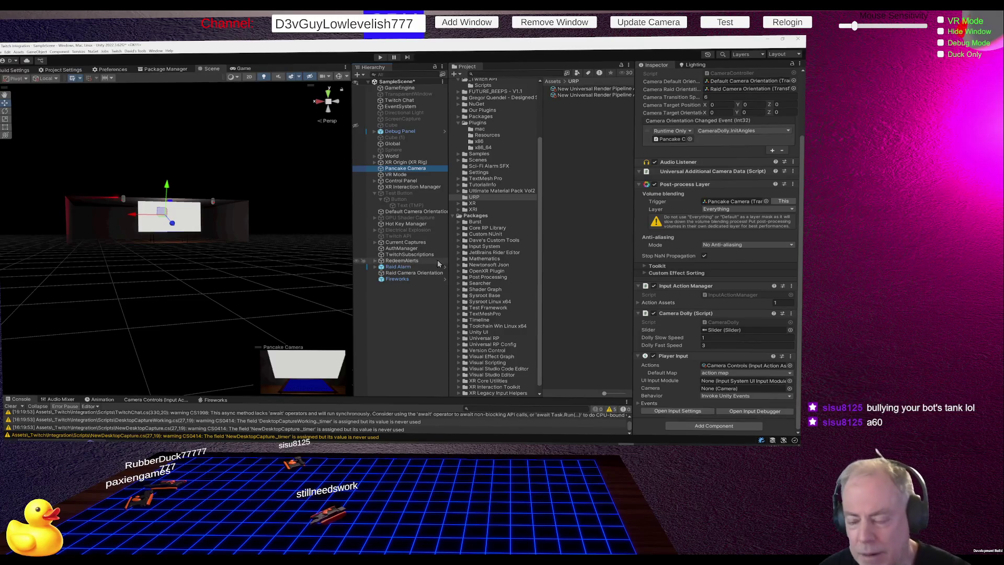
{"action": "left_click", "coordinate": [412, 268]}
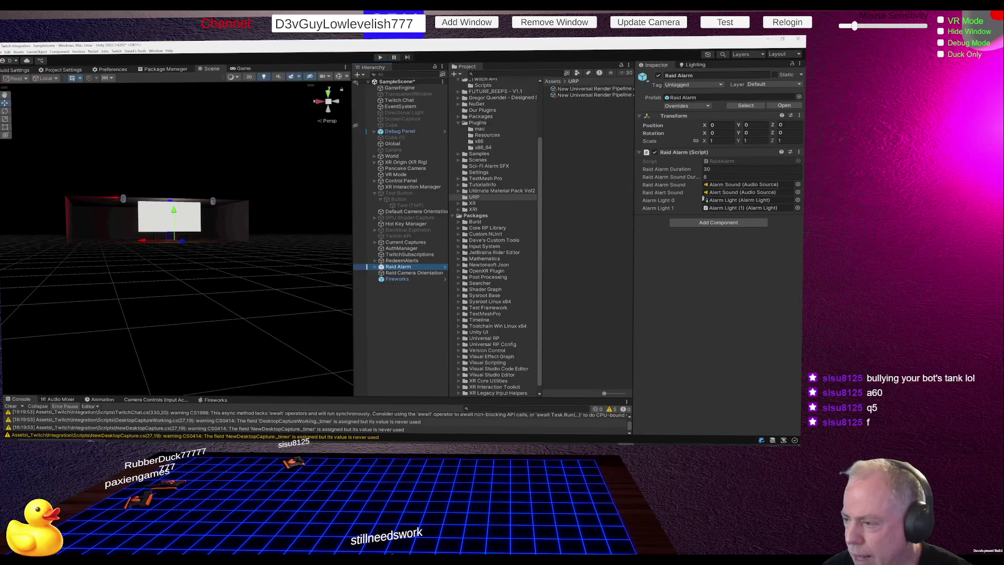
Select TwitchSubscriptions to show its redeemed-reward, channel-cheer and raid event listeners.
{"action": "left_click", "coordinate": [420, 255]}
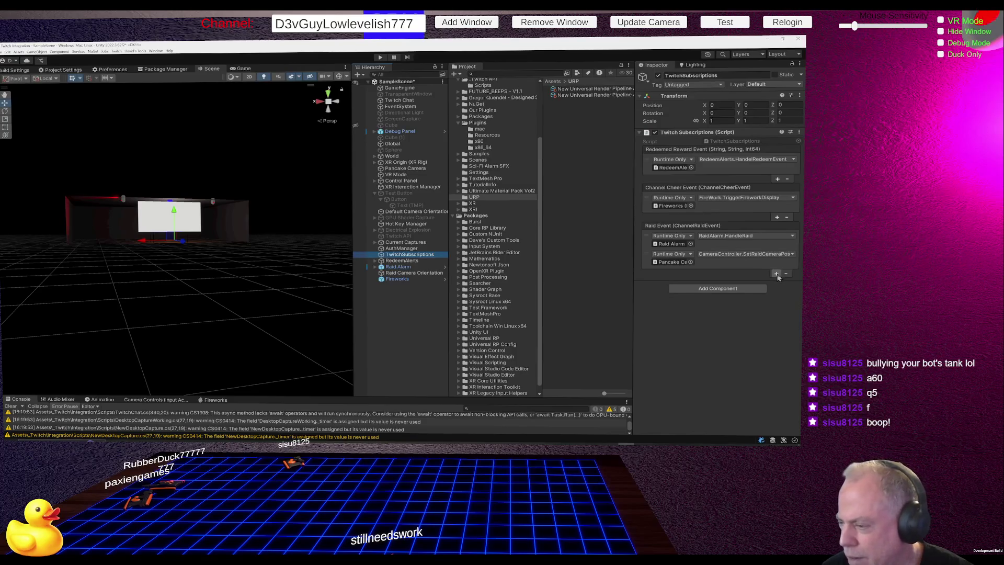
Add a new Channel Cheer Event listener with Pancake Camera as its target.
{"action": "left_click", "coordinate": [704, 208]}
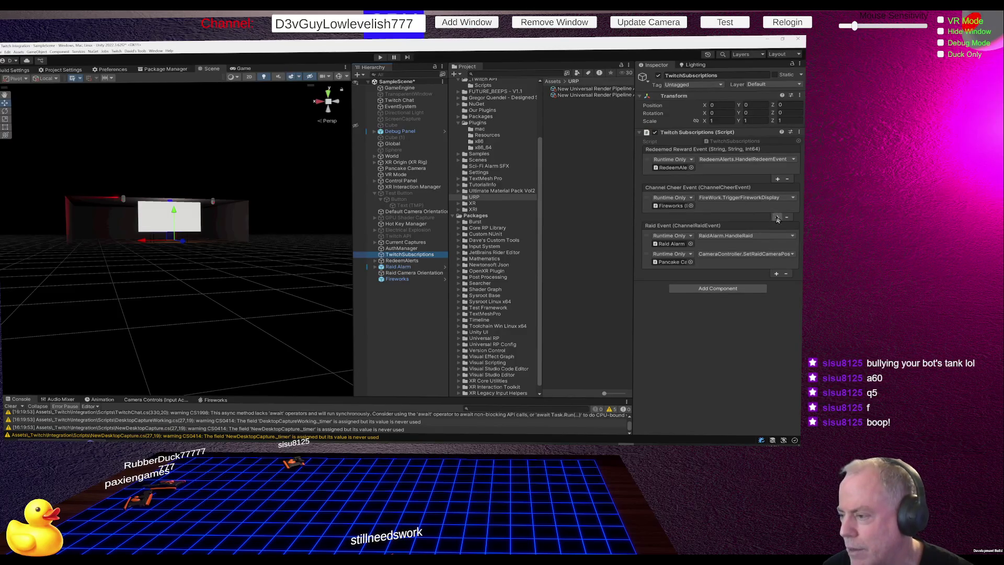
{"action": "left_click", "coordinate": [777, 217]}
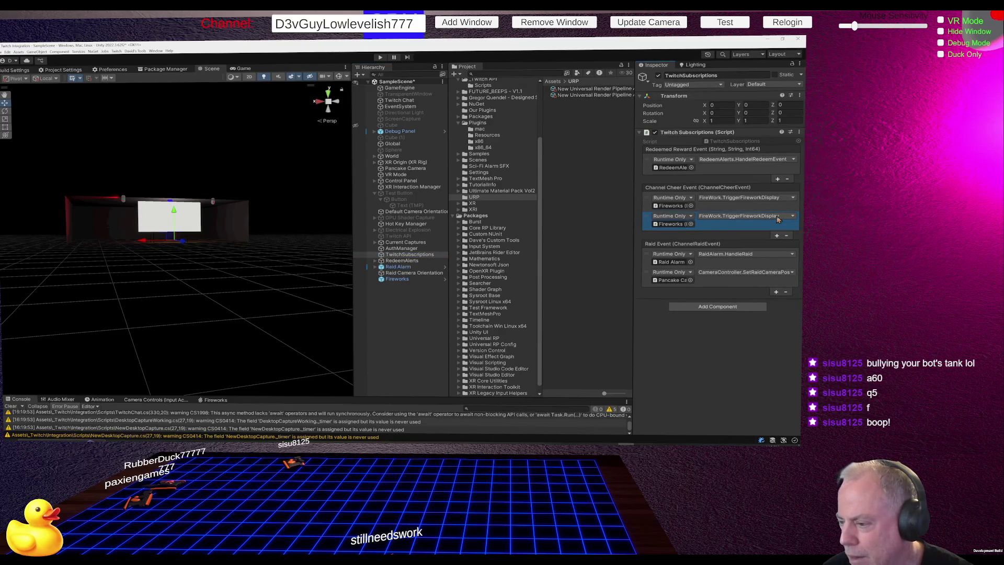
{"action": "left_click", "coordinate": [671, 280]}
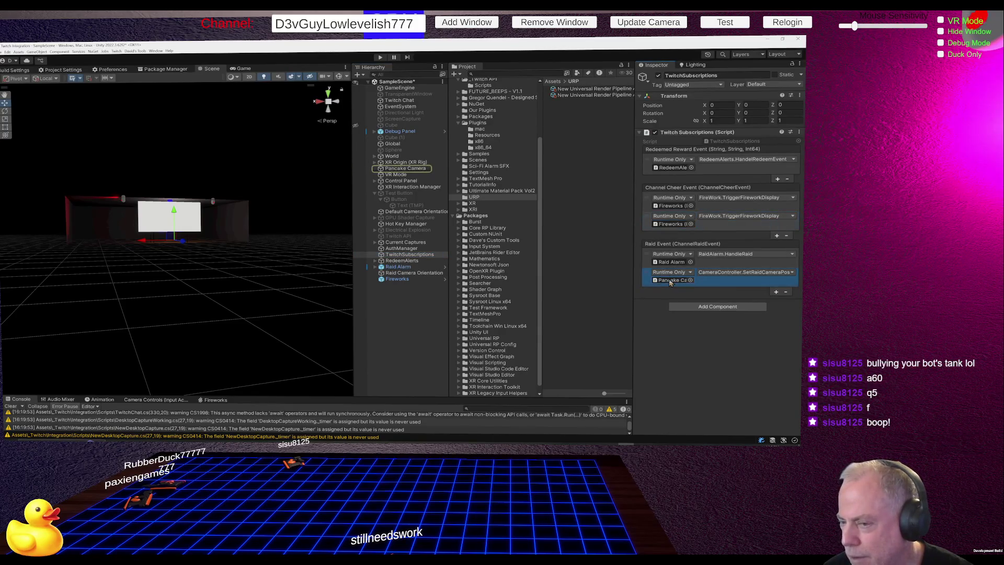
{"action": "mouse_move", "coordinate": [418, 172]}
{"action": "left_mouse_down"}
{"action": "mouse_move", "coordinate": [610, 220]}
{"action": "mouse_move", "coordinate": [677, 225]}
{"action": "left_mouse_up"}
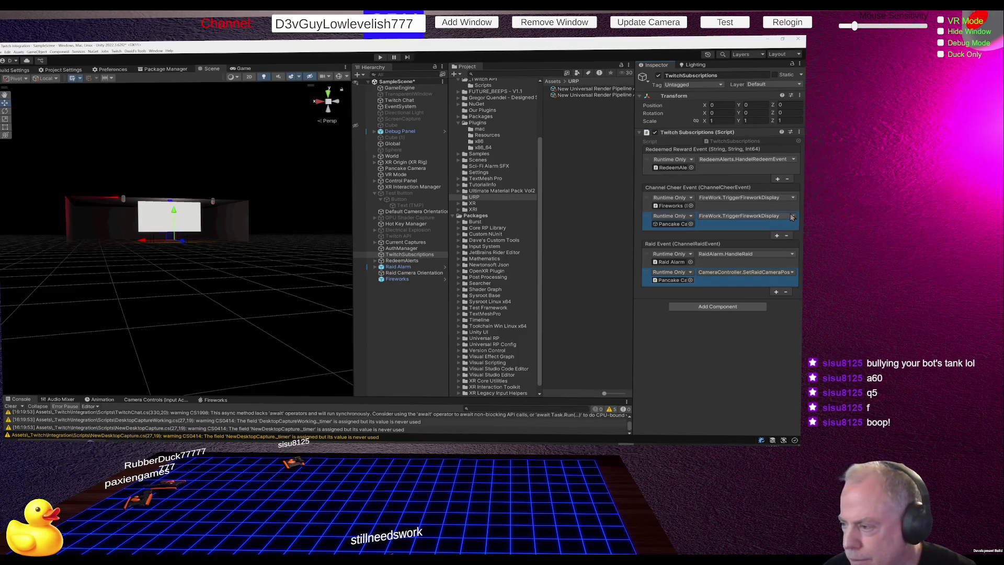
Make the cheer listener call CameraController.SetRaidCameraPos, then open Build Settings.
{"action": "left_click", "coordinate": [793, 216]}
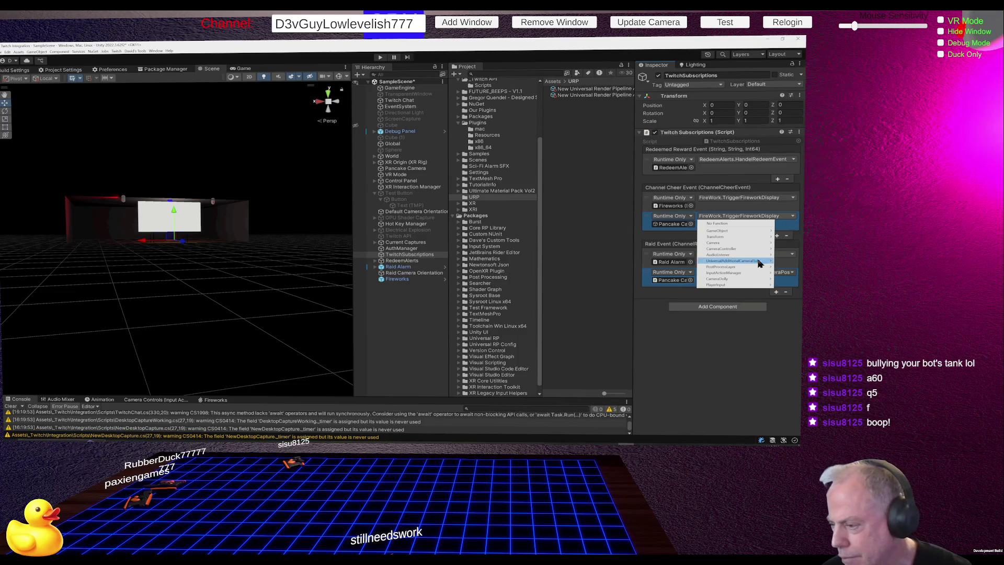
{"action": "mouse_move", "coordinate": [752, 269]}
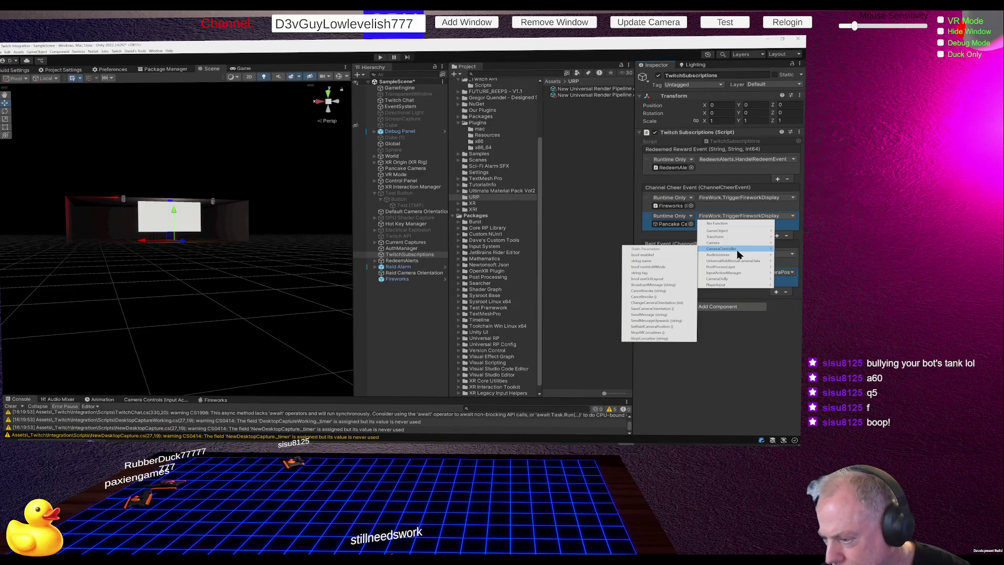
{"action": "left_click", "coordinate": [747, 359]}
{"action": "left_click", "coordinate": [770, 280]}
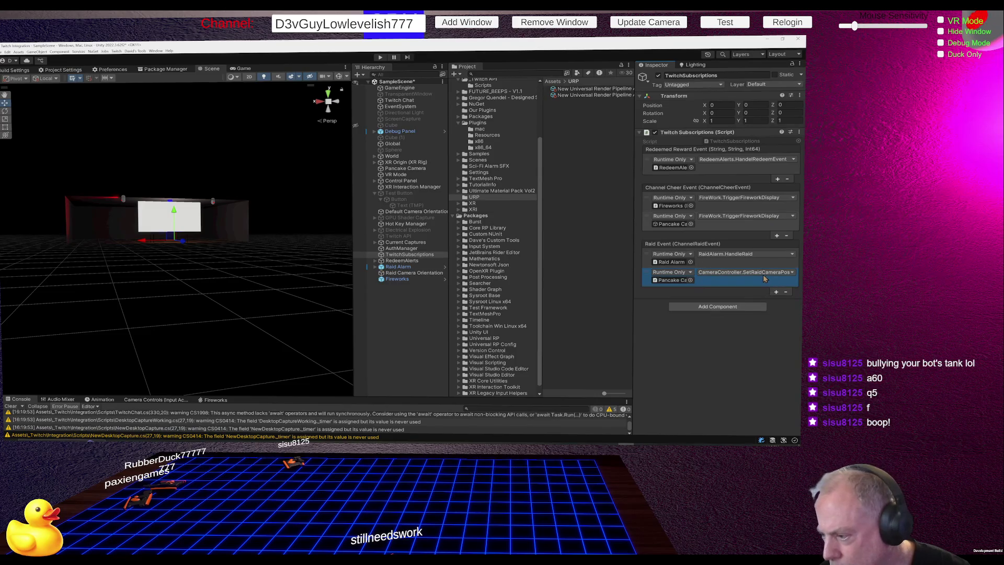
{"action": "left_click", "coordinate": [762, 274]}
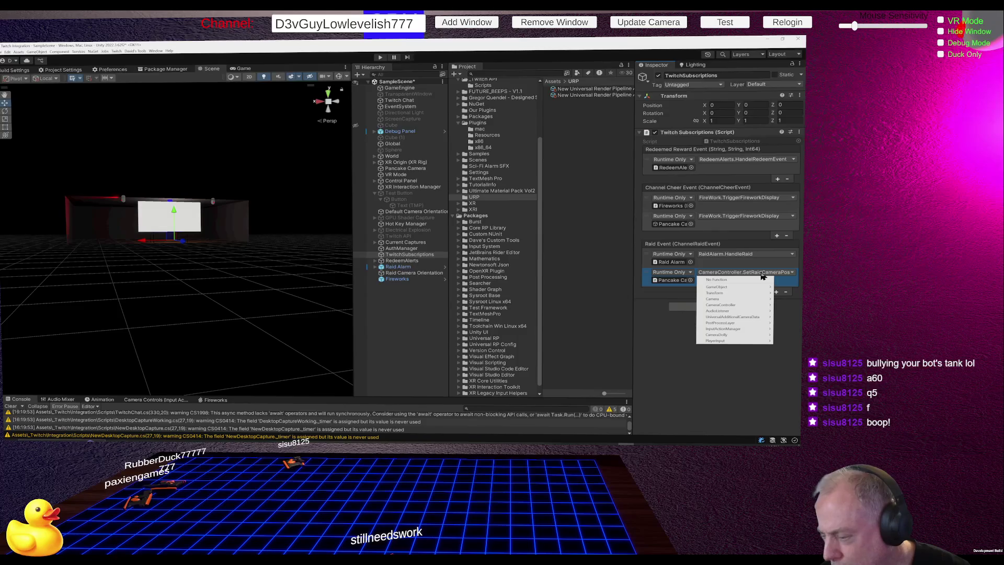
{"action": "left_click", "coordinate": [769, 219]}
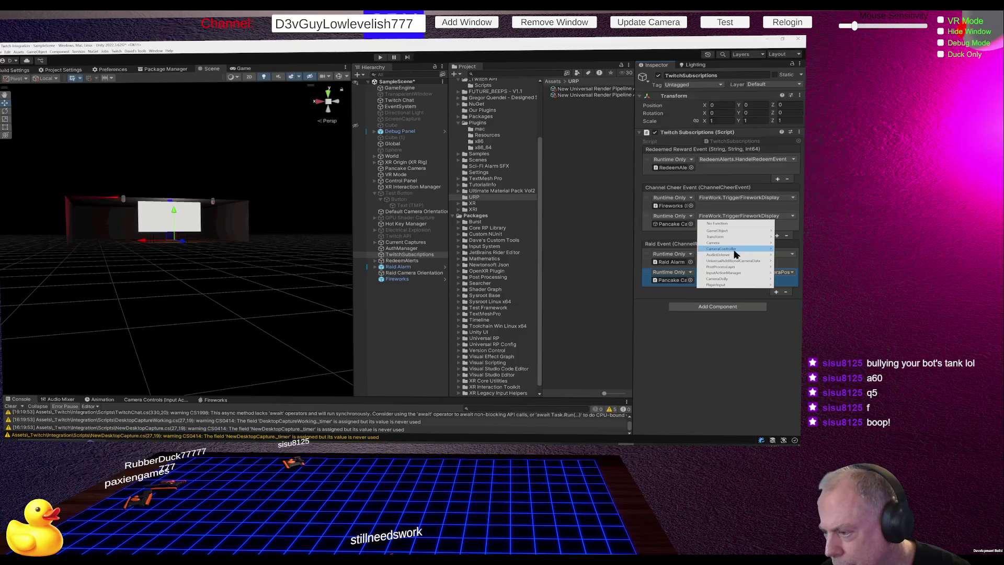
{"action": "mouse_move", "coordinate": [732, 249]}
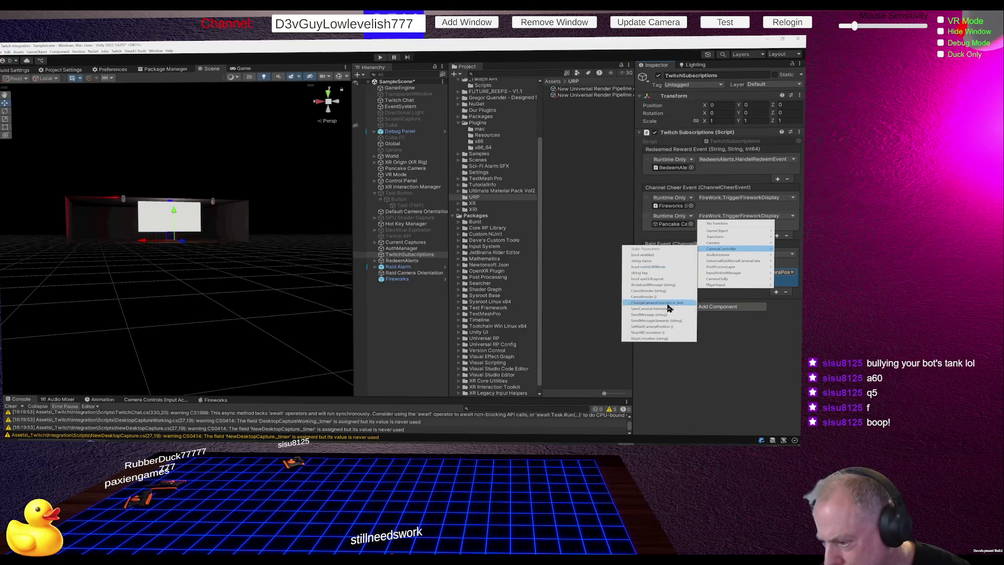
{"action": "left_click", "coordinate": [668, 326]}
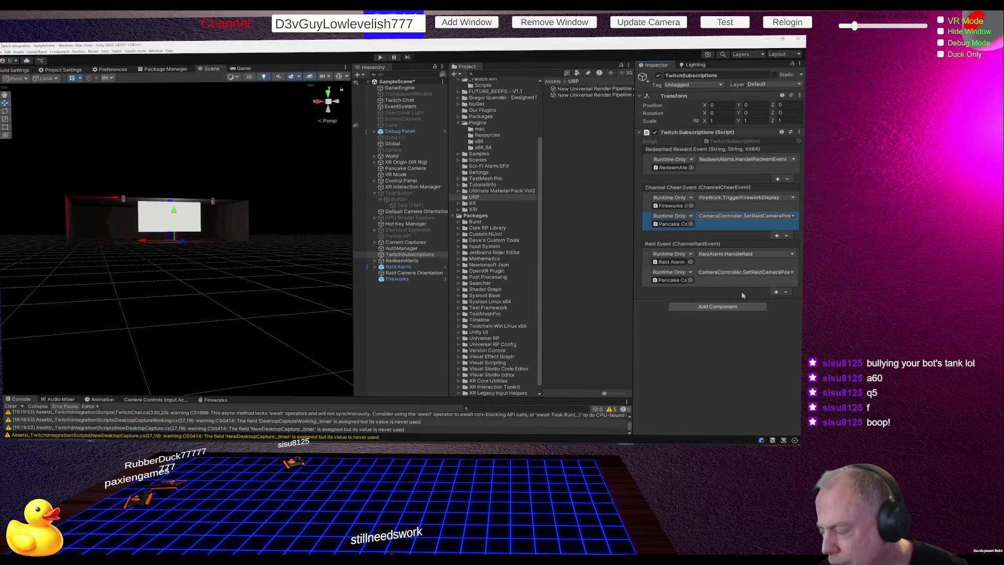
{"action": "mouse_move", "coordinate": [633, 301]}
{"action": "left_mouse_down"}
{"action": "mouse_move", "coordinate": [544, 311]}
{"action": "mouse_move", "coordinate": [678, 300]}
{"action": "left_mouse_up"}
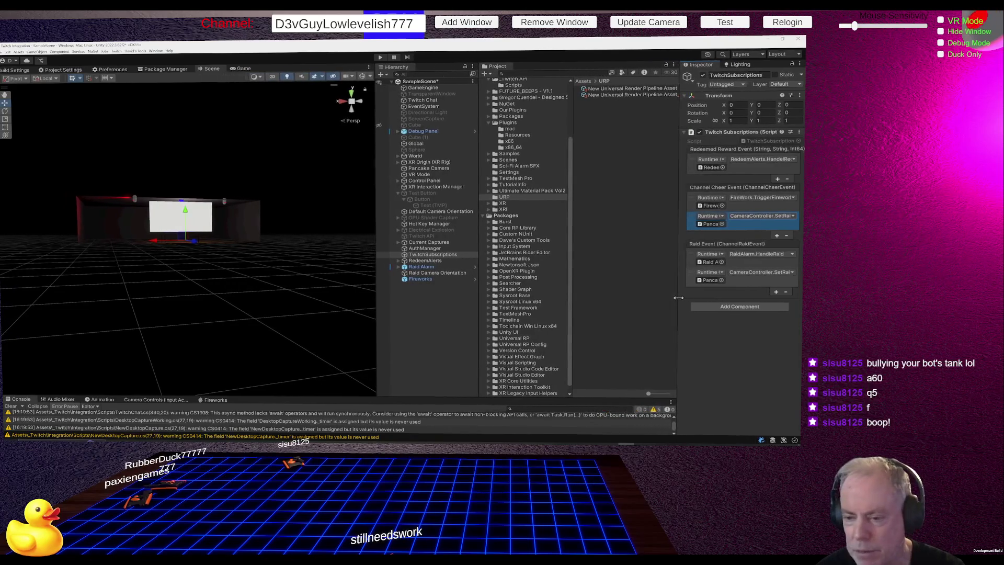
{"action": "left_click", "coordinate": [15, 70]}
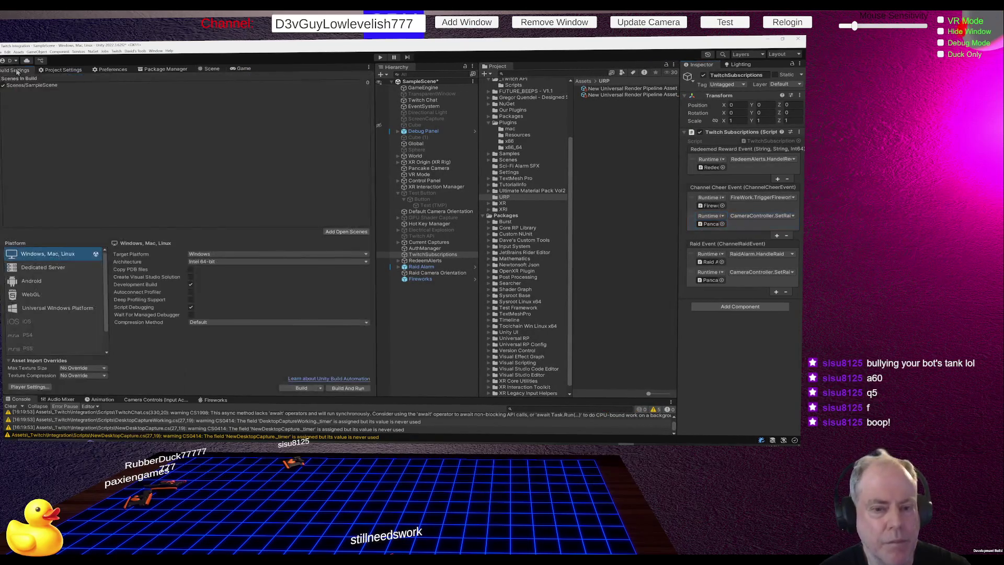
Build and run the Windows player into the chosen folder, saving SampleScene first.
{"action": "left_click", "coordinate": [349, 389]}
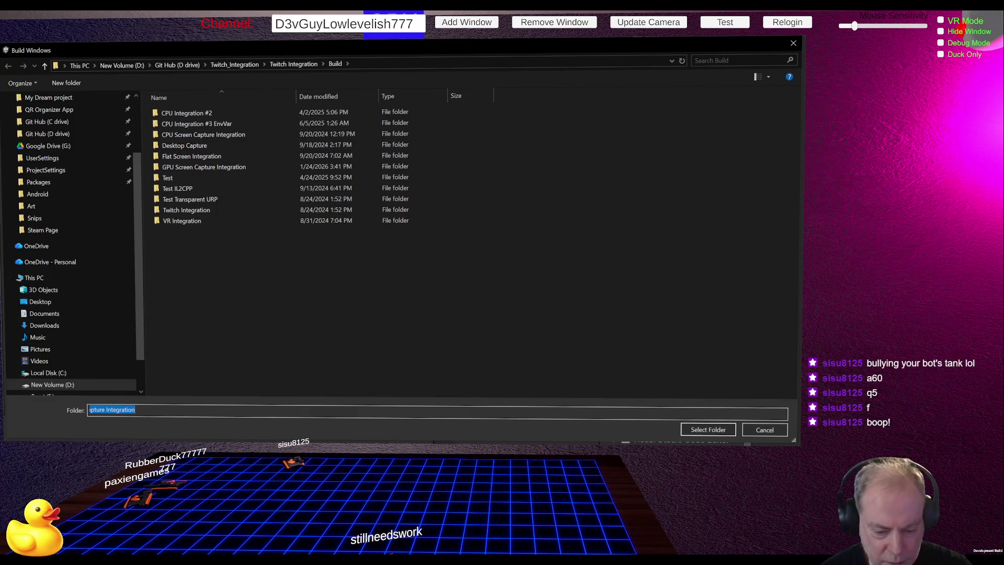
{"action": "left_click", "coordinate": [714, 431]}
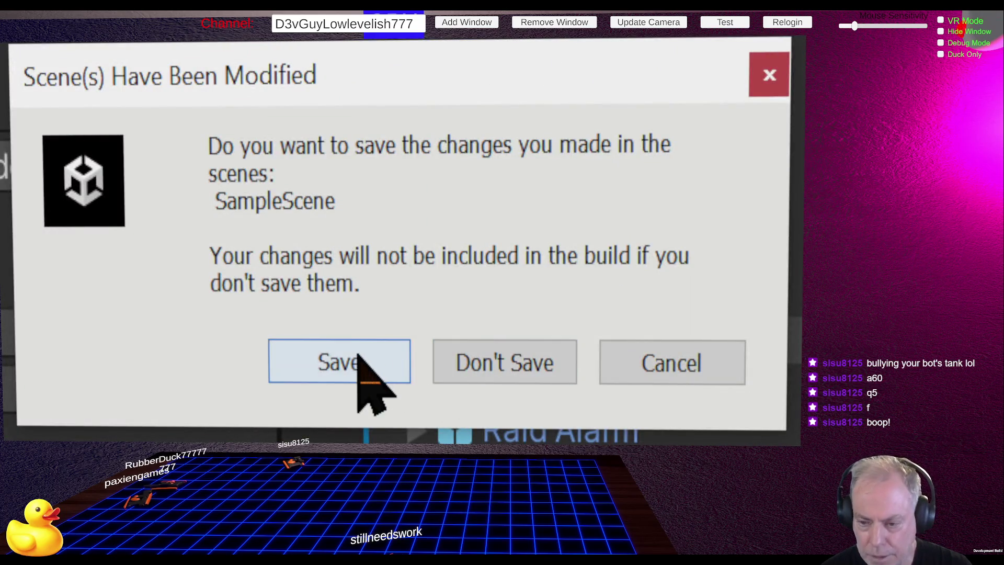
{"action": "left_click", "coordinate": [354, 355]}
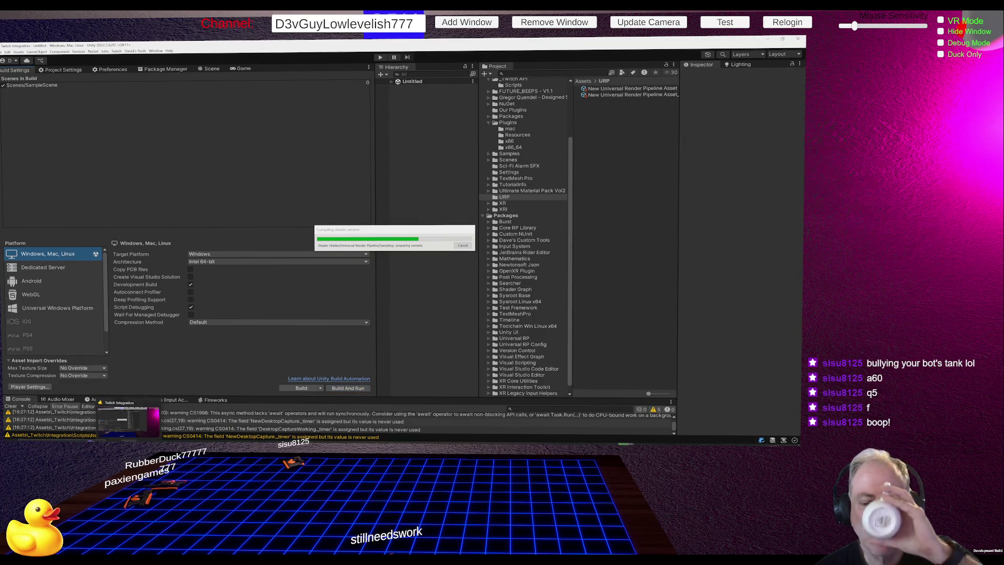
Close the old Twitch Integration app and, once the new build runs, look up at the ceiling light.
{"action": "left_click", "coordinate": [156, 404]}
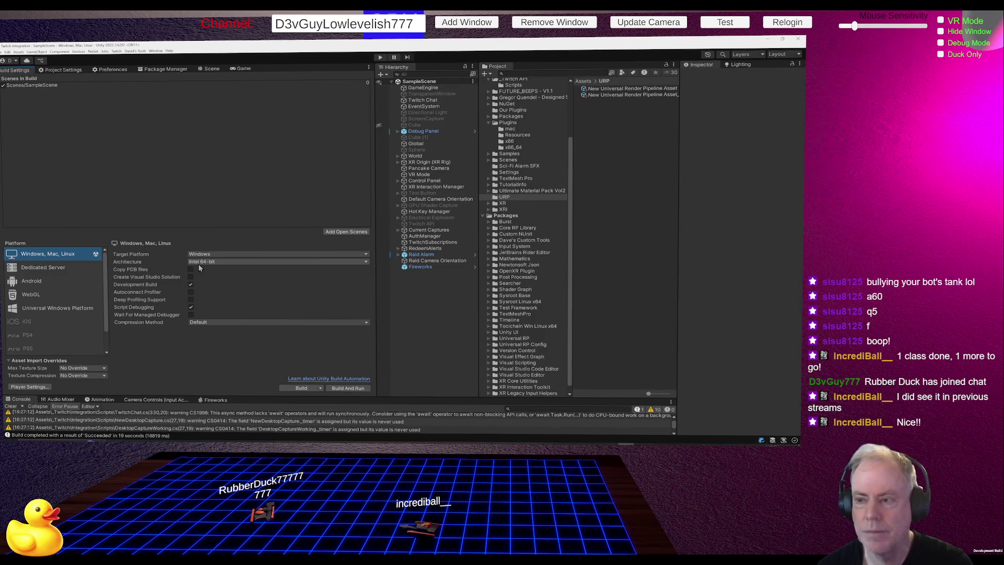
{"action": "mouse_move", "coordinate": [198, 264]}
{"action": "left_mouse_down"}
{"action": "mouse_move", "coordinate": [24, 11]}
{"action": "mouse_move", "coordinate": [78, 31]}
{"action": "mouse_move", "coordinate": [157, 37]}
{"action": "mouse_move", "coordinate": [42, 37]}
{"action": "mouse_move", "coordinate": [73, 31]}
{"action": "mouse_move", "coordinate": [34, 27]}
{"action": "mouse_move", "coordinate": [376, 31]}
{"action": "mouse_move", "coordinate": [2, 21]}
{"action": "mouse_move", "coordinate": [94, 38]}
{"action": "left_mouse_up"}
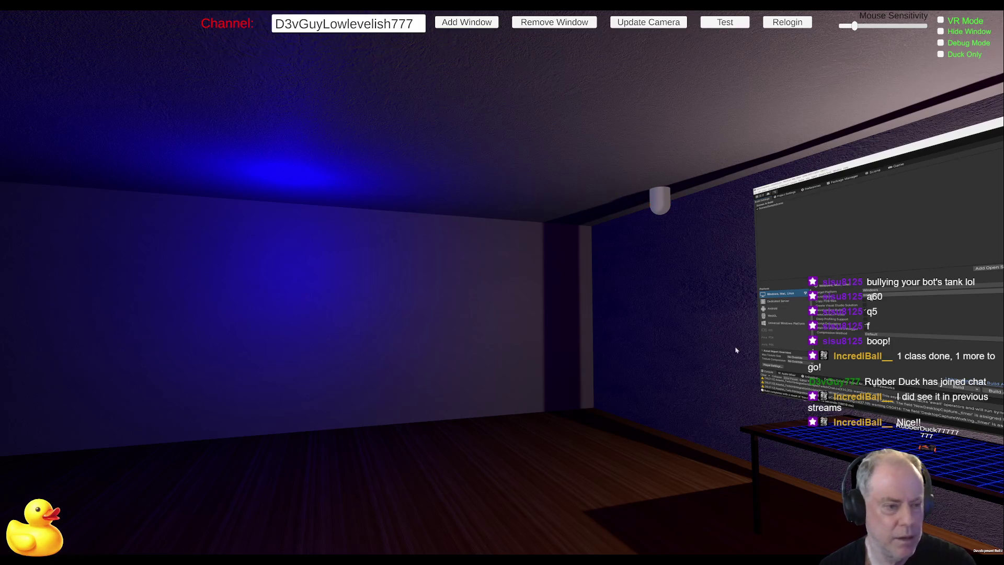
{"action": "left_click_drag", "start_coordinate": [736, 349], "coordinate": [837, 350]}
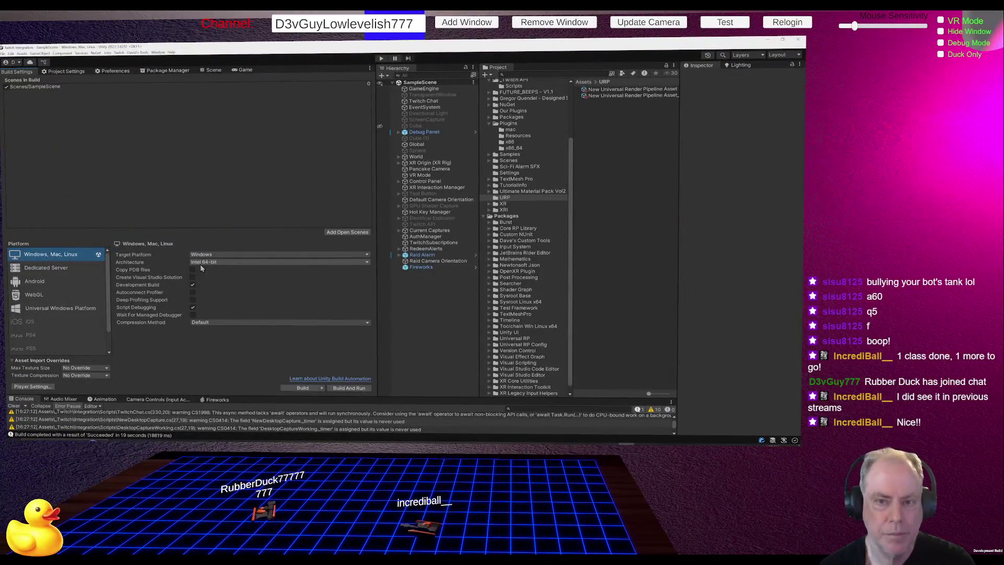
{"action": "left_click", "coordinate": [213, 70]}
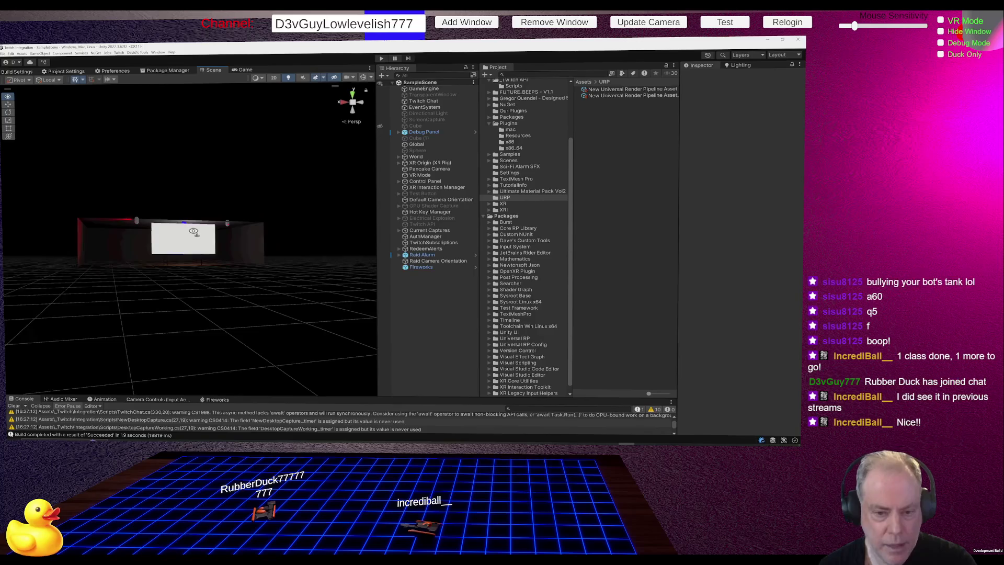
Fly the scene view toward the white screen and orbit past the corner lights back to the table.
{"action": "key", "text": "w"}
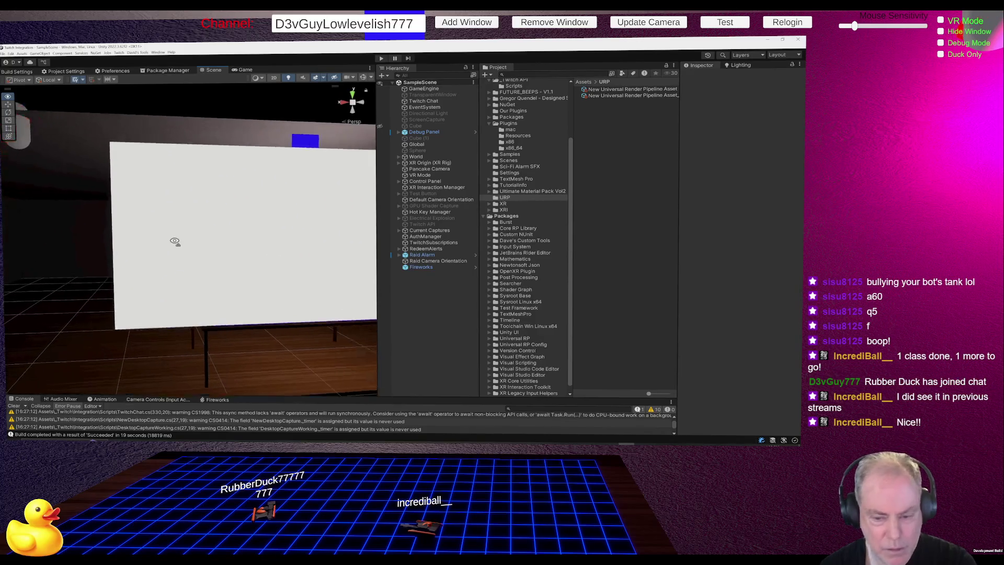
{"action": "left_click_drag", "start_coordinate": [175, 241], "coordinate": [366, 243]}
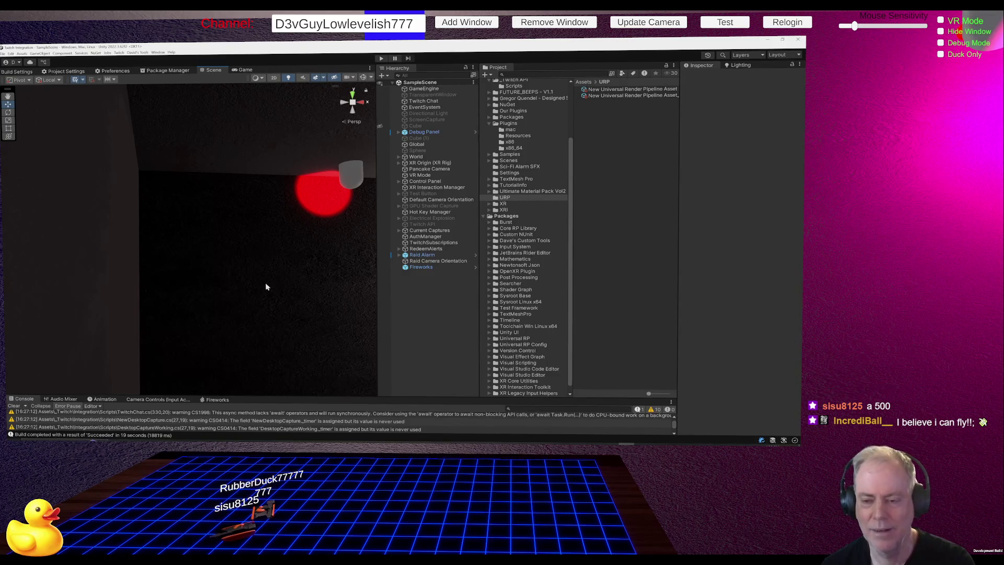
{"action": "mouse_move", "coordinate": [266, 284]}
{"action": "left_mouse_down"}
{"action": "mouse_move", "coordinate": [617, 267]}
{"action": "mouse_move", "coordinate": [281, 281]}
{"action": "mouse_move", "coordinate": [319, 280]}
{"action": "mouse_move", "coordinate": [226, 300]}
{"action": "mouse_move", "coordinate": [352, 318]}
{"action": "mouse_move", "coordinate": [306, 278]}
{"action": "mouse_move", "coordinate": [274, 276]}
{"action": "mouse_move", "coordinate": [331, 277]}
{"action": "left_mouse_up"}
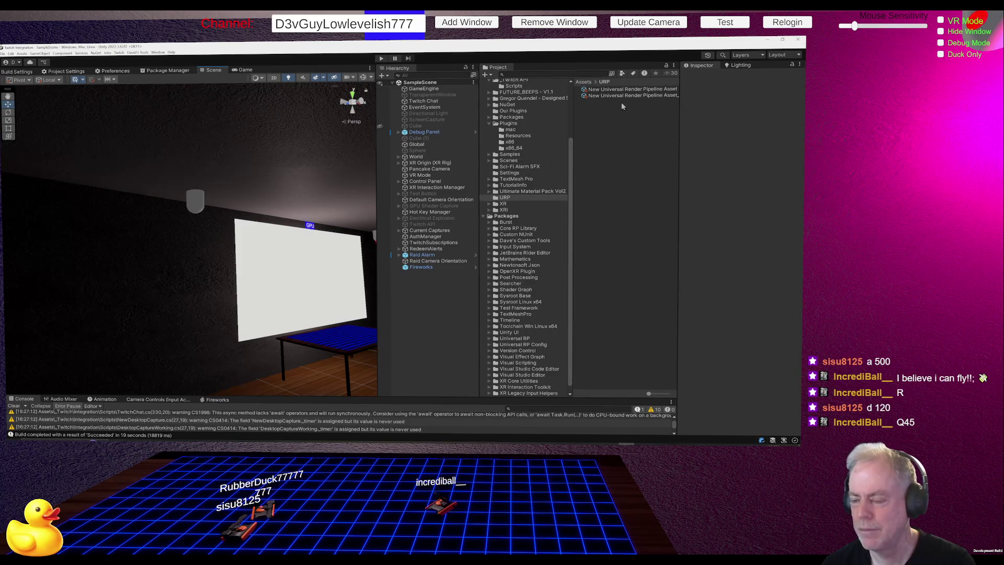
{"action": "scroll", "coordinate": [530, 166], "scroll_direction": "up", "scroll_amount": 3}
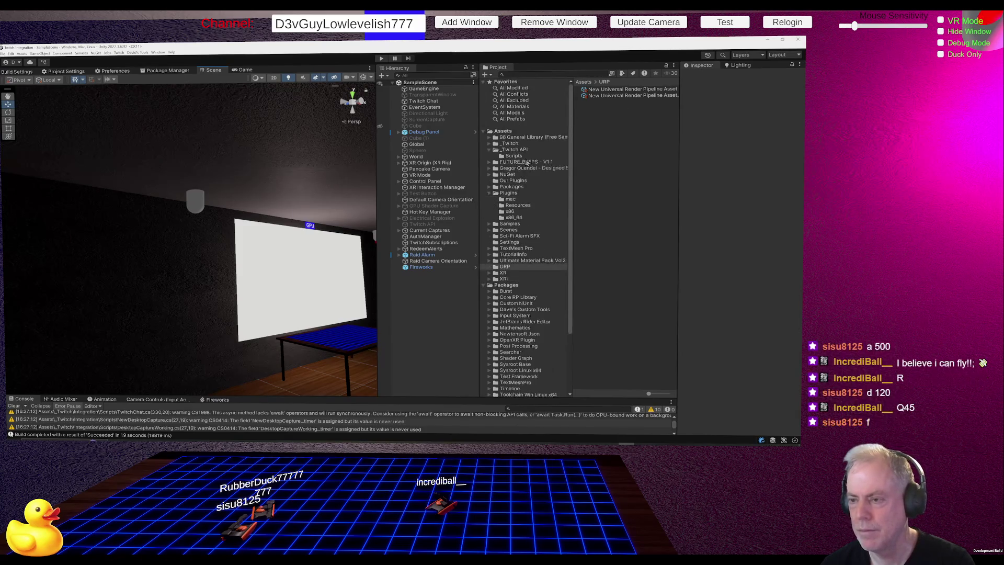
Inspect UniversalRenderPipelineGlobalSettings from Assets in a widened Inspector, then switch to ChatGPT.
{"action": "left_click", "coordinate": [505, 132]}
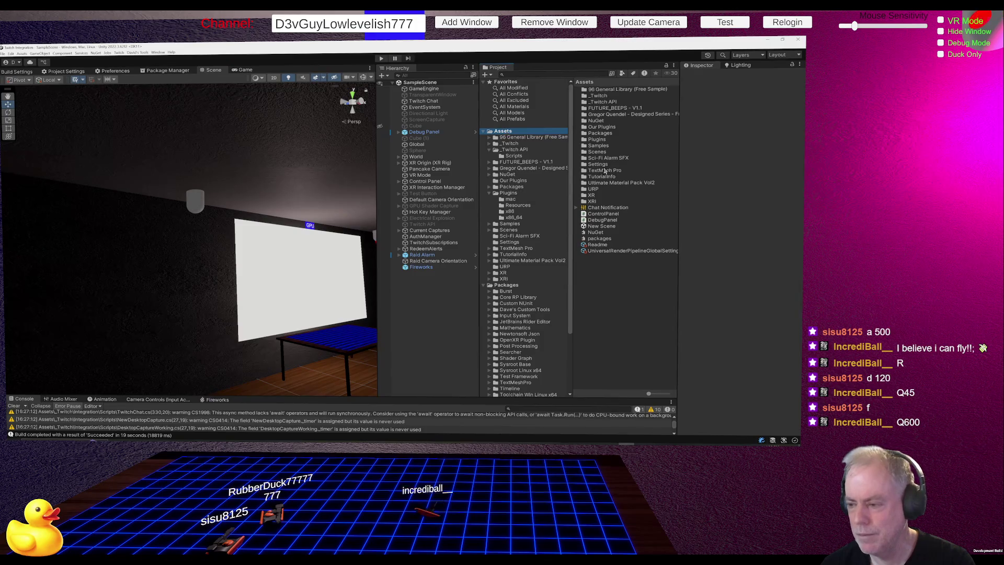
{"action": "left_click", "coordinate": [630, 252]}
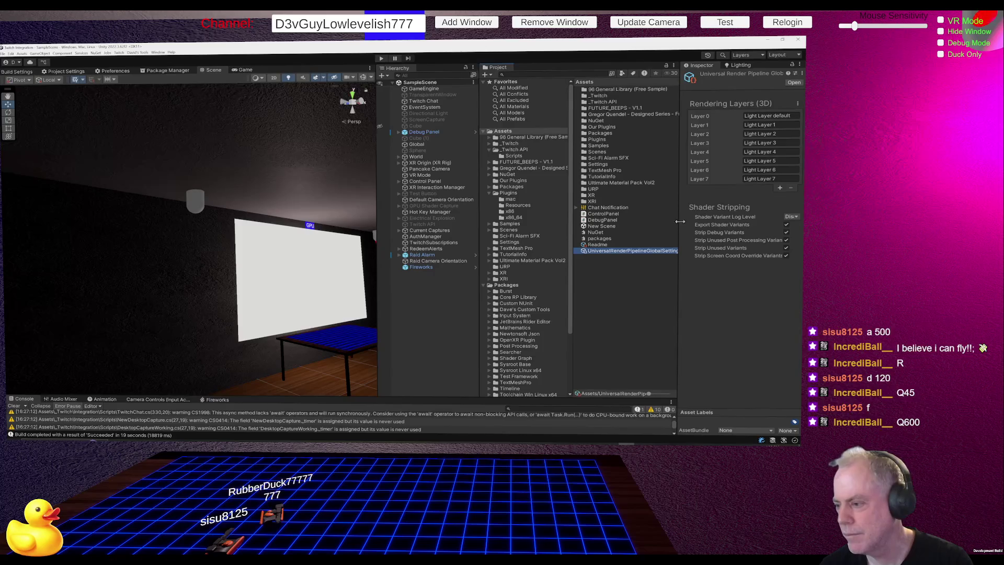
{"action": "left_click_drag", "start_coordinate": [679, 235], "coordinate": [589, 237]}
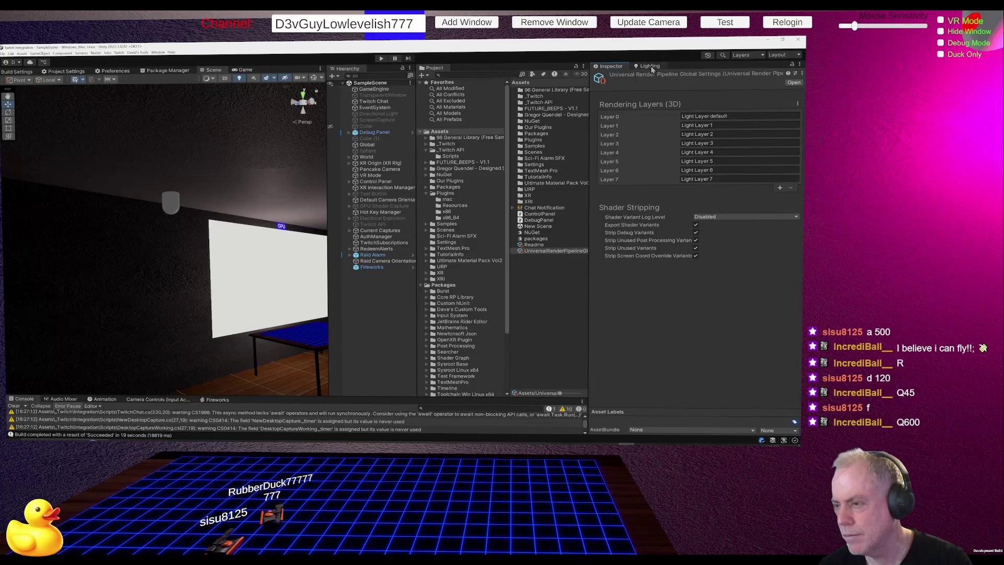
{"action": "left_click", "coordinate": [534, 245]}
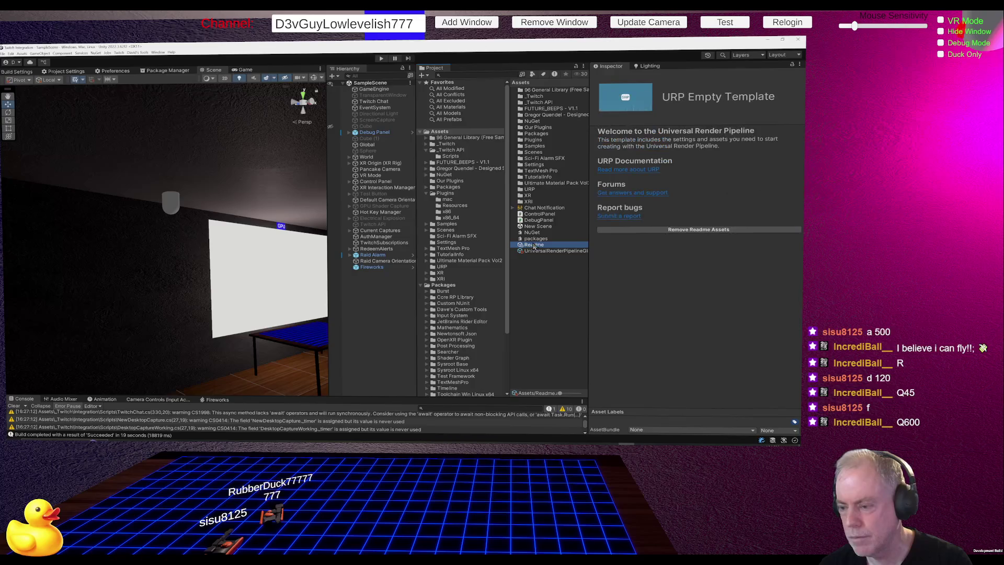
{"action": "left_click", "coordinate": [537, 251]}
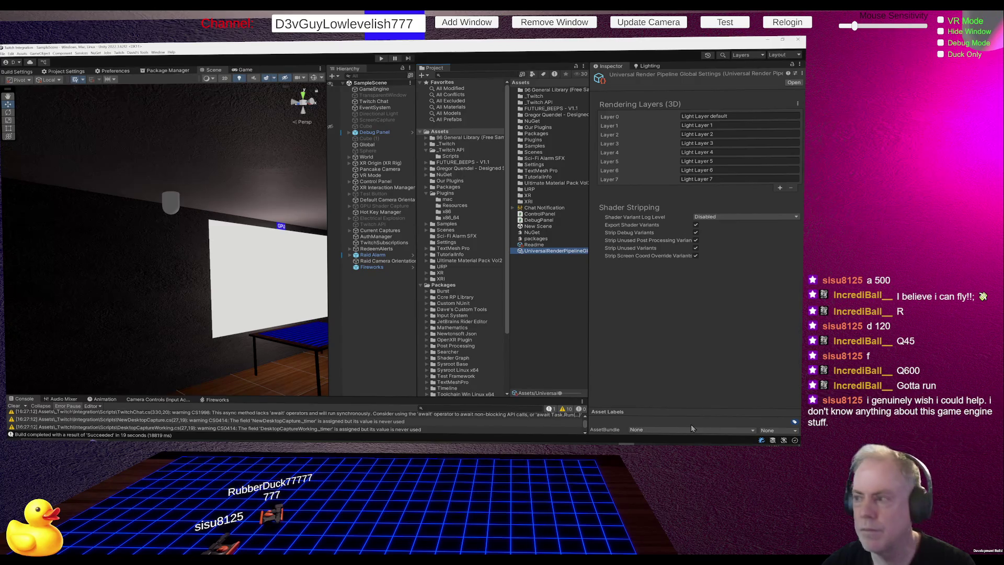
{"action": "key", "text": "alt+Tab"}
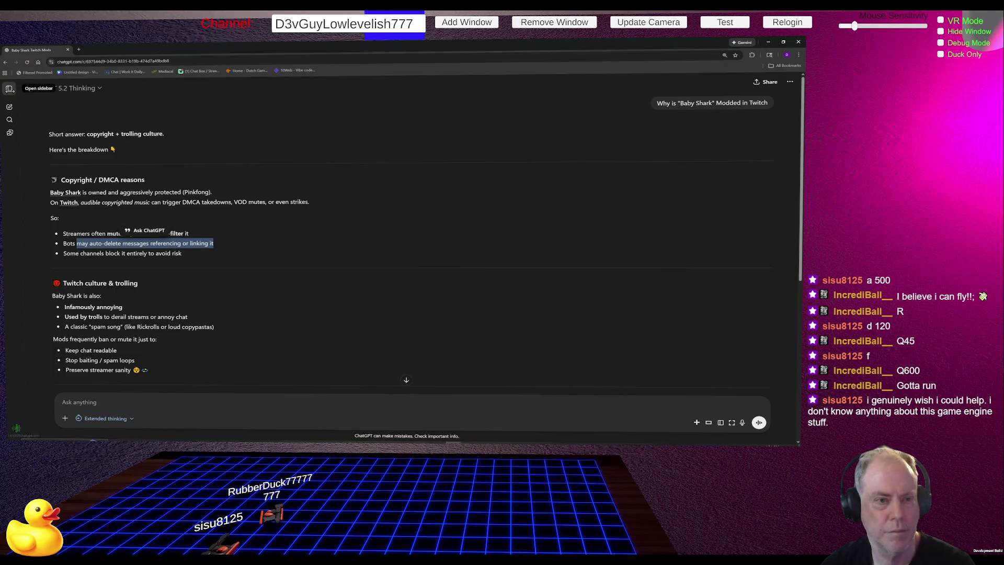
Start a new ChatGPT chat with the draft 'My lights work fine in', then return to Unity.
{"action": "left_click", "coordinate": [10, 108]}
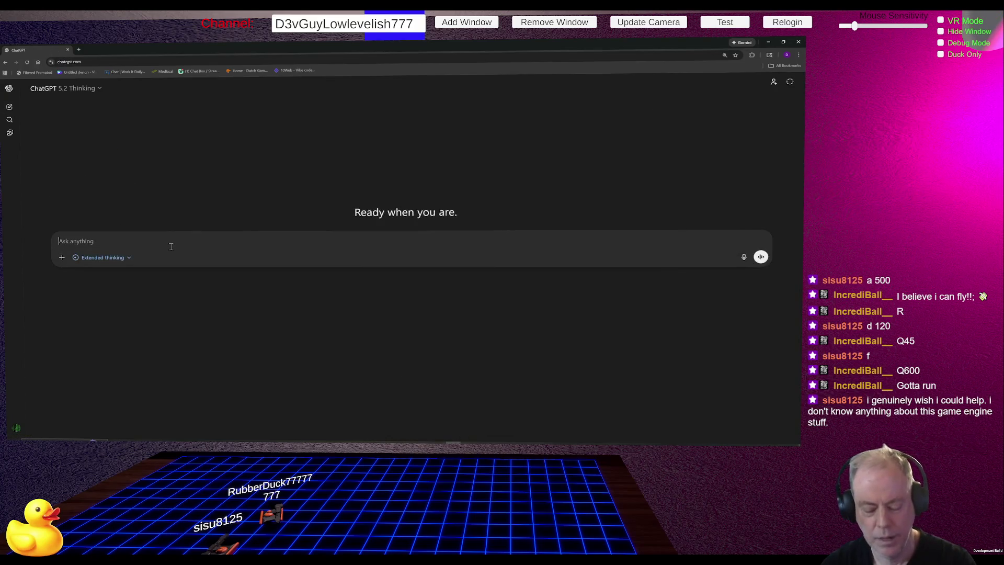
{"action": "type", "text": "M"}
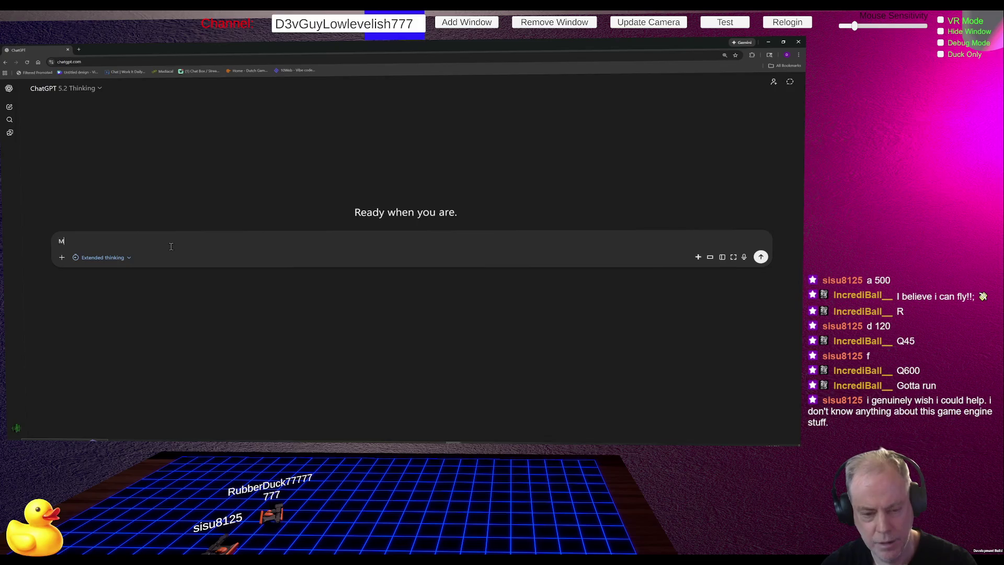
{"action": "type", "text": "y lights "}
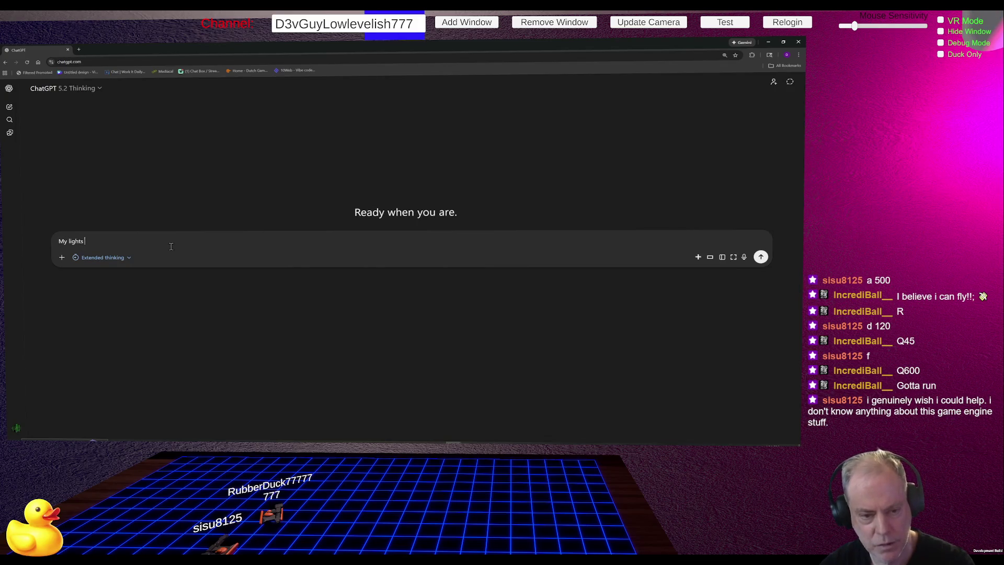
{"action": "type", "text": "work fine "}
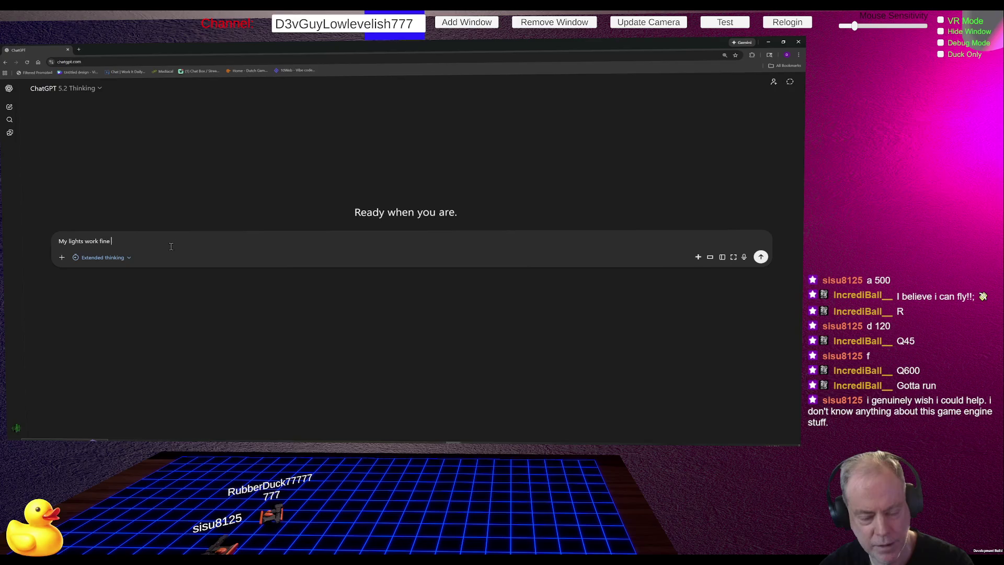
{"action": "type", "text": "in"}
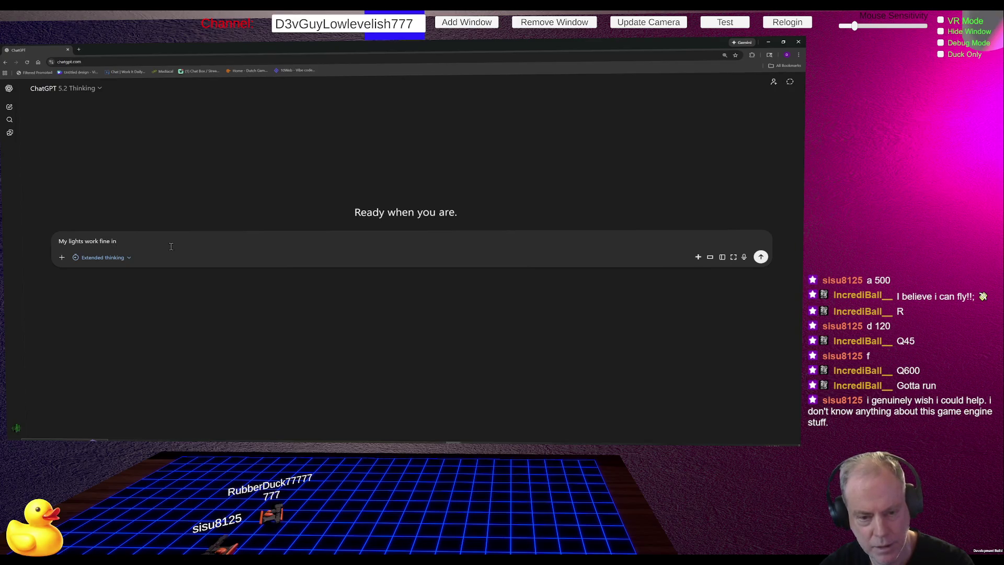
{"action": "key", "text": "alt+Tab"}
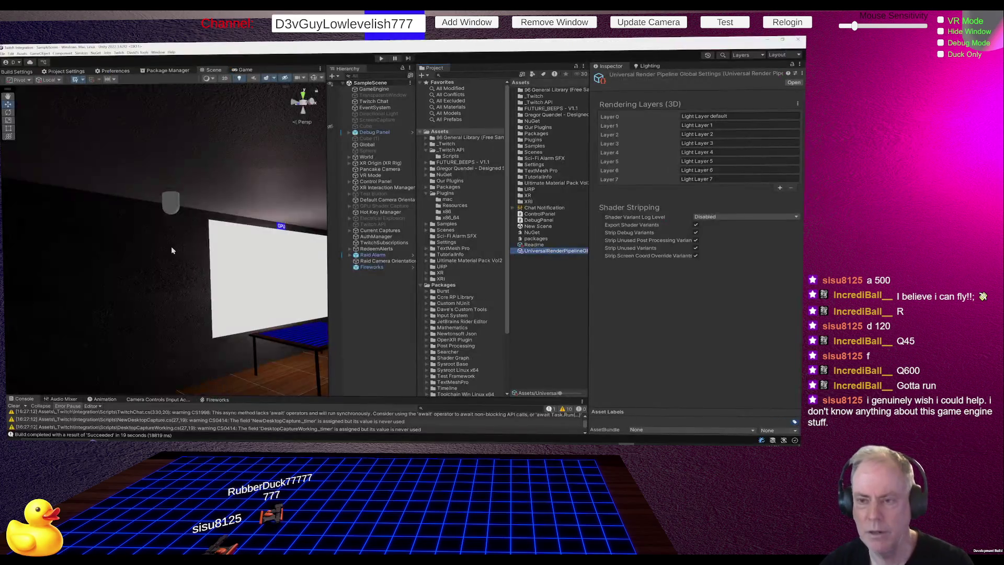
{"action": "left_click", "coordinate": [382, 59]}
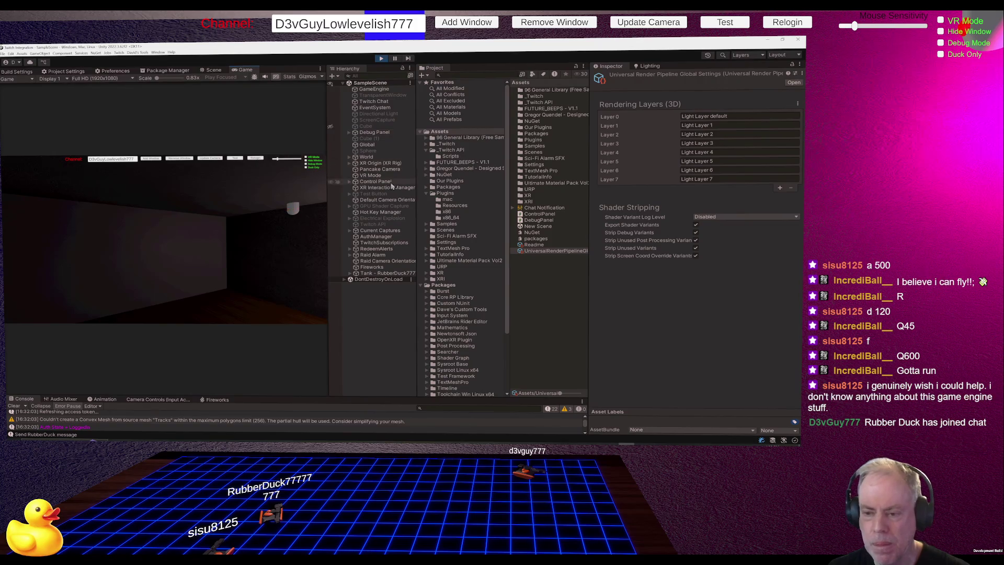
{"action": "left_click", "coordinate": [381, 58]}
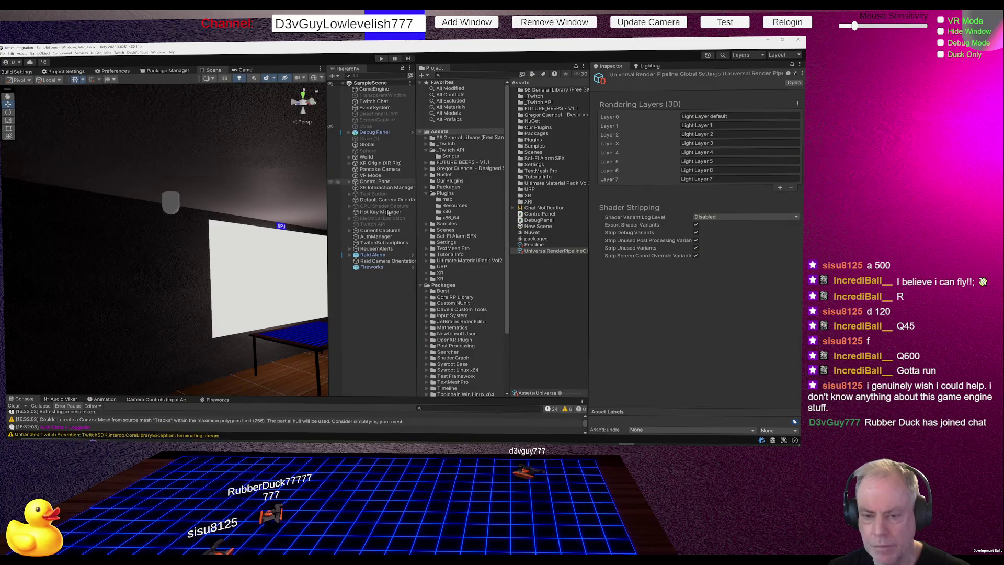
{"action": "left_click_drag", "start_coordinate": [246, 302], "coordinate": [23, 246]}
{"action": "mouse_move", "coordinate": [209, 235]}
{"action": "left_mouse_down"}
{"action": "mouse_move", "coordinate": [198, 251]}
{"action": "mouse_move", "coordinate": [220, 246]}
{"action": "mouse_move", "coordinate": [214, 263]}
{"action": "mouse_move", "coordinate": [184, 268]}
{"action": "mouse_move", "coordinate": [47, 265]}
{"action": "left_mouse_up"}
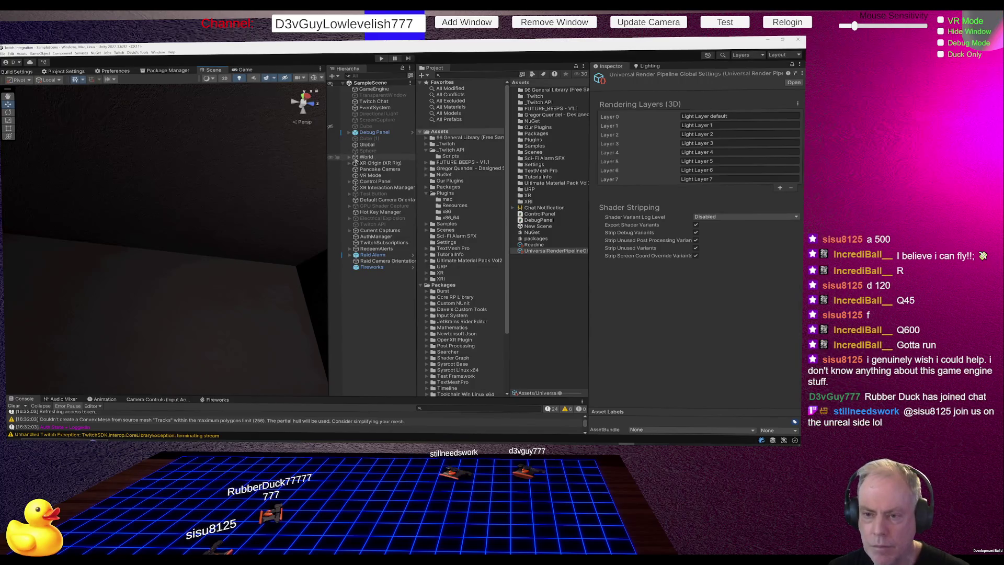
Expand World > Lights and rename Point Light (1) to Red Light.
{"action": "left_click", "coordinate": [349, 156]}
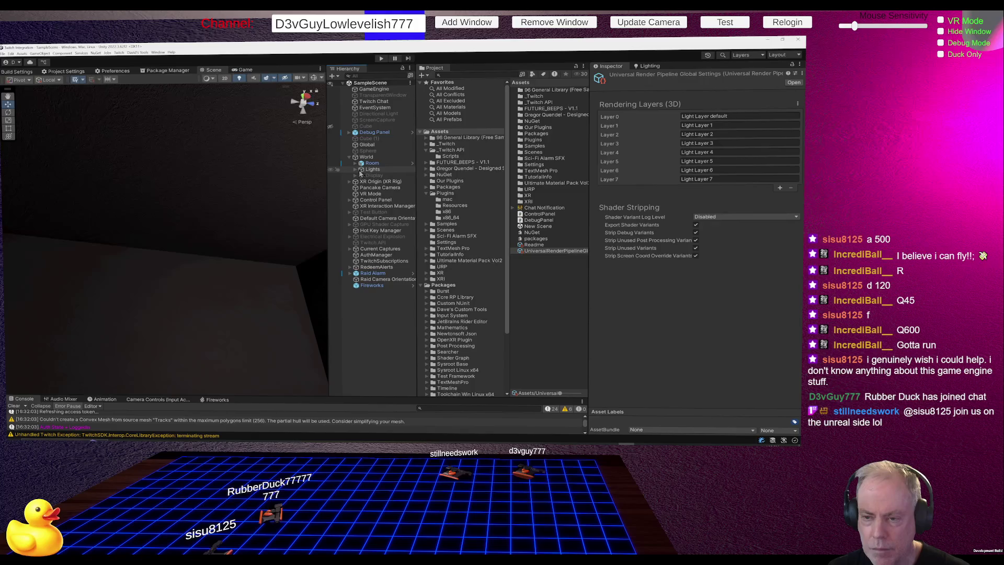
{"action": "left_click", "coordinate": [355, 169]}
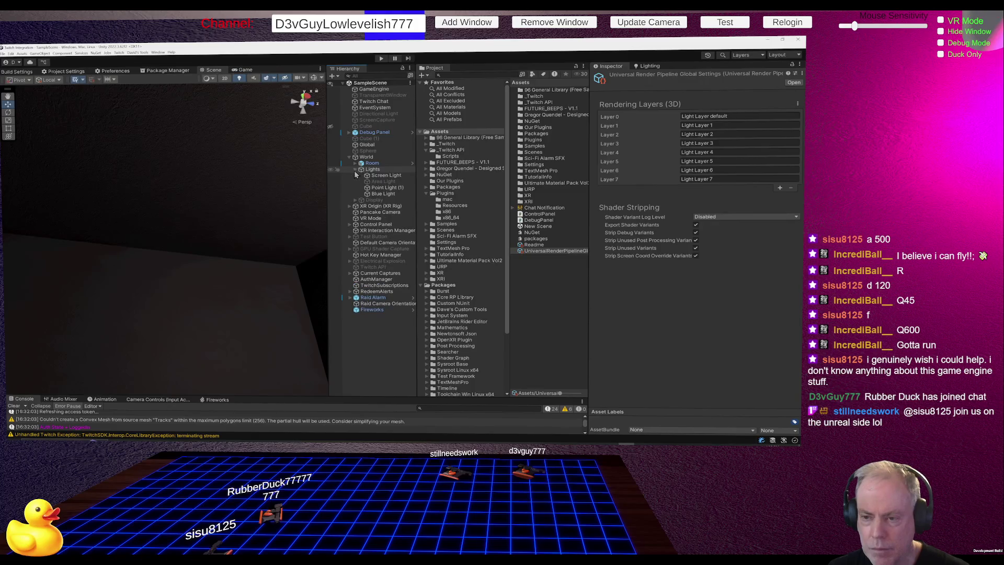
{"action": "left_click", "coordinate": [389, 194]}
{"action": "left_click", "coordinate": [381, 188]}
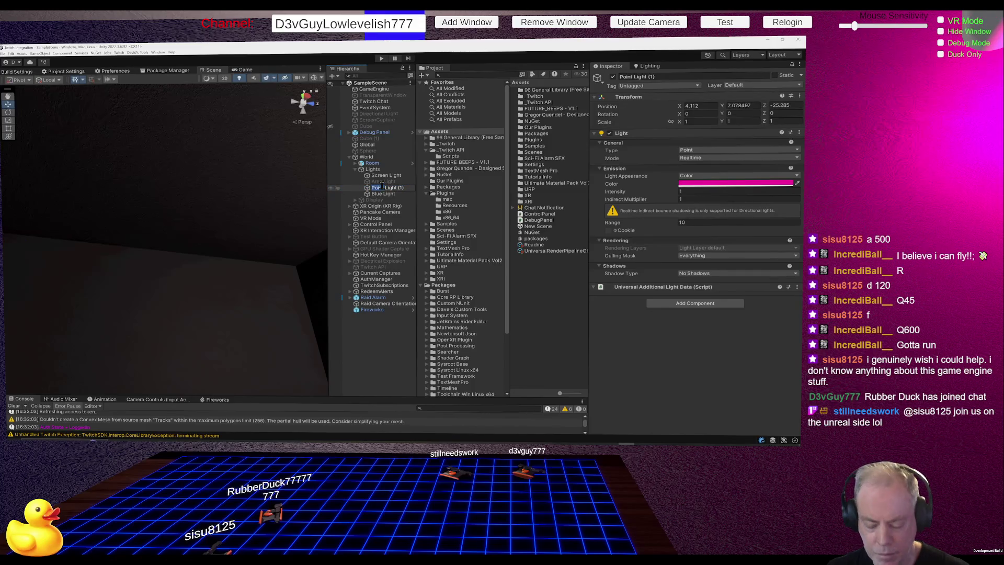
{"action": "type", "text": "Red Light"}
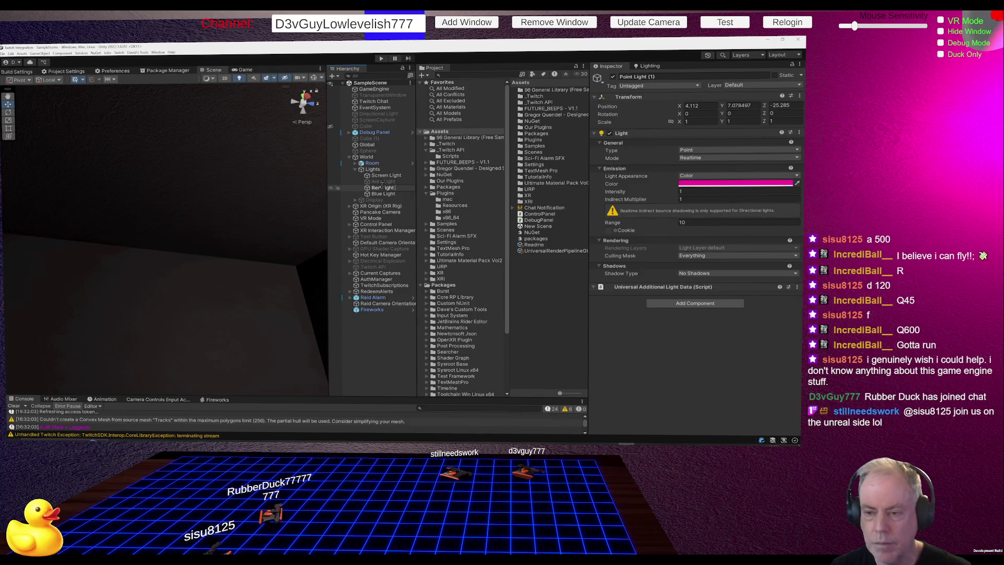
{"action": "key", "text": "Return"}
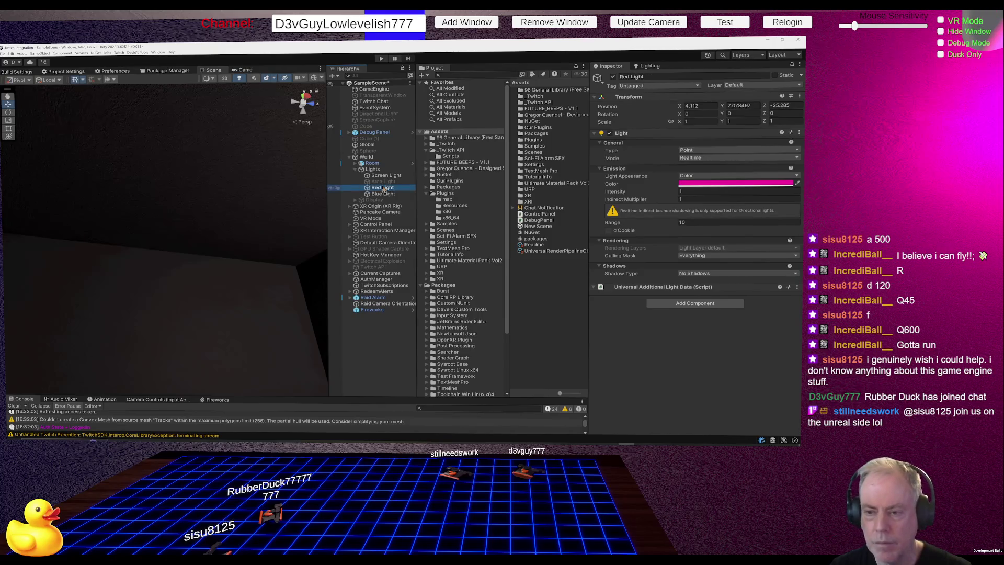
Nudge Blue Light along Z to -26.949, undoing trial X and range 40 changes.
{"action": "left_click", "coordinate": [383, 194]}
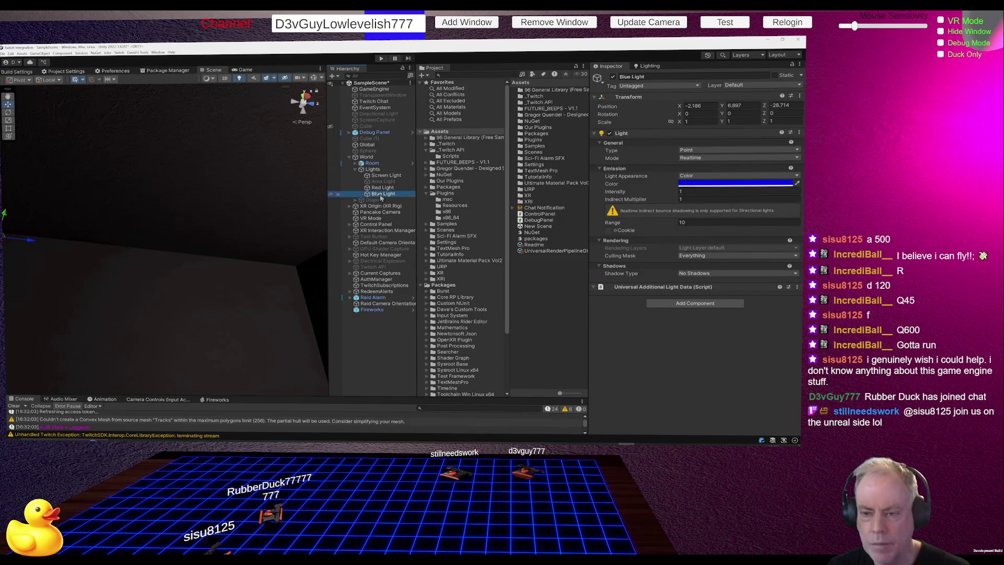
{"action": "left_click_drag", "start_coordinate": [32, 240], "coordinate": [231, 262]}
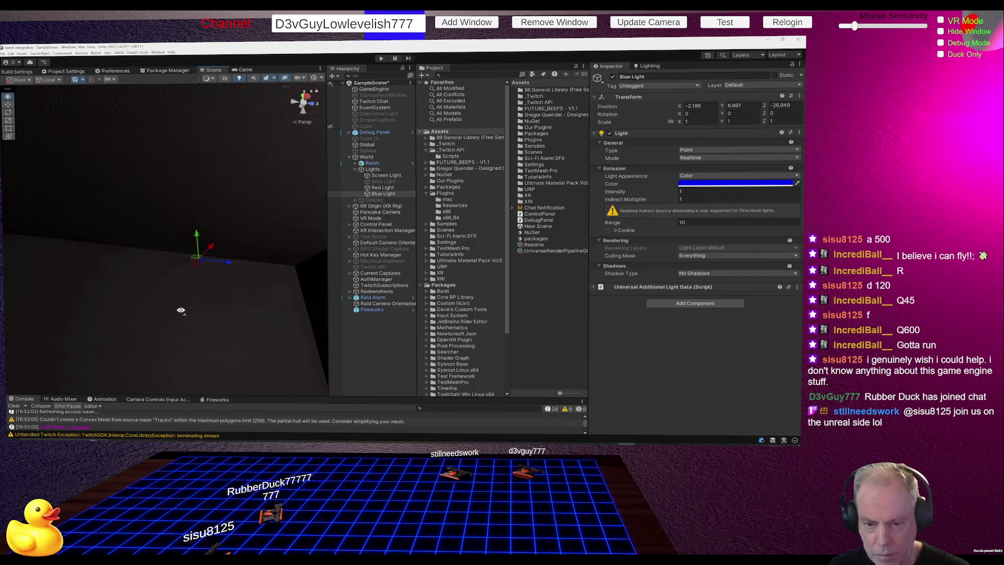
{"action": "mouse_move", "coordinate": [179, 309]}
{"action": "left_mouse_down"}
{"action": "mouse_move", "coordinate": [280, 323]}
{"action": "mouse_move", "coordinate": [269, 320]}
{"action": "mouse_move", "coordinate": [287, 343]}
{"action": "mouse_move", "coordinate": [281, 334]}
{"action": "left_mouse_up"}
{"action": "mouse_move", "coordinate": [206, 272]}
{"action": "left_mouse_down"}
{"action": "mouse_move", "coordinate": [377, 300]}
{"action": "mouse_move", "coordinate": [218, 291]}
{"action": "mouse_move", "coordinate": [130, 300]}
{"action": "mouse_move", "coordinate": [189, 293]}
{"action": "mouse_move", "coordinate": [253, 347]}
{"action": "mouse_move", "coordinate": [242, 363]}
{"action": "mouse_move", "coordinate": [206, 345]}
{"action": "left_mouse_up"}
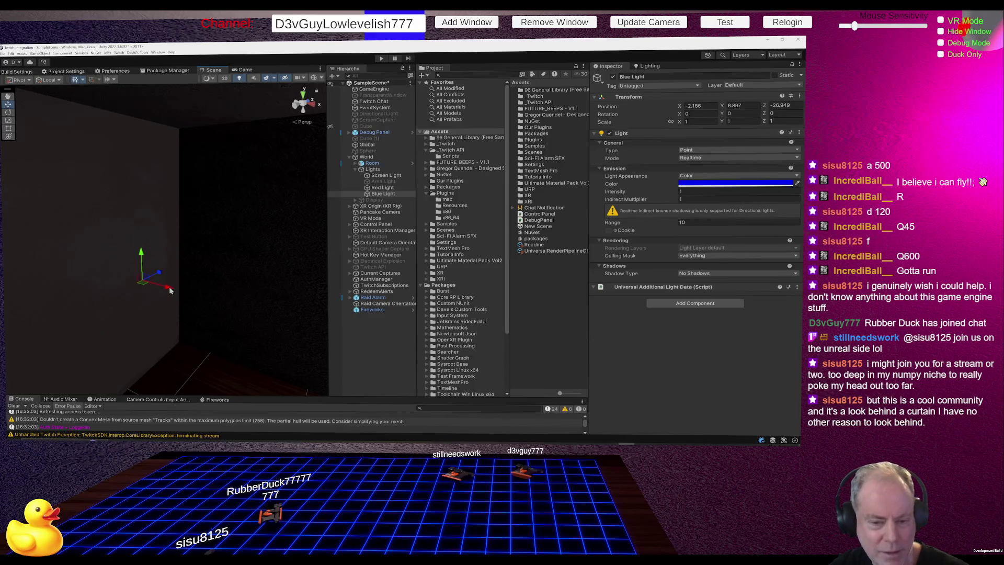
{"action": "left_click_drag", "start_coordinate": [168, 288], "coordinate": [39, 257]}
{"action": "key", "text": "ctrl+z"}
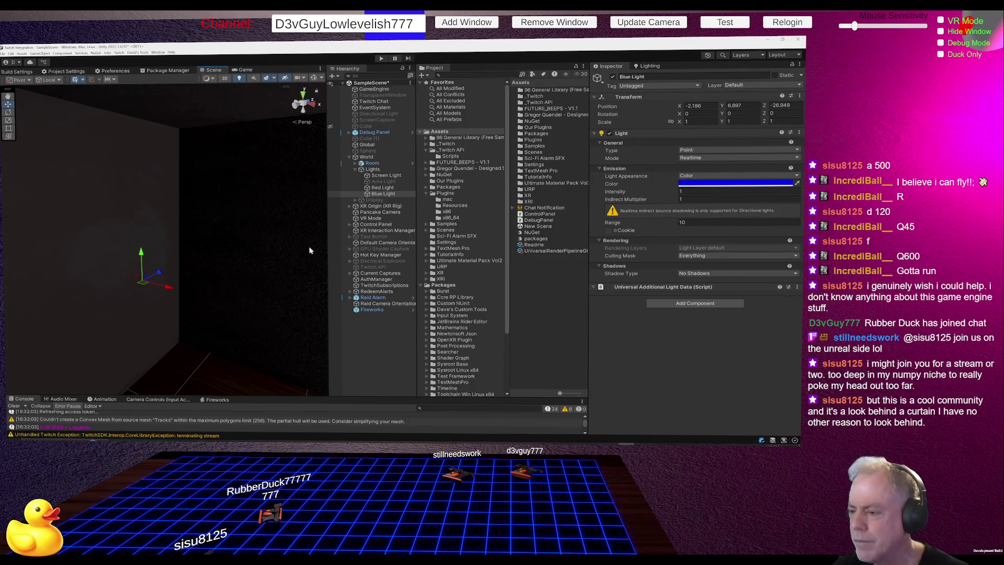
{"action": "mouse_move", "coordinate": [620, 224]}
{"action": "left_mouse_down"}
{"action": "mouse_move", "coordinate": [732, 224]}
{"action": "mouse_move", "coordinate": [142, 214]}
{"action": "mouse_move", "coordinate": [234, 206]}
{"action": "left_mouse_up"}
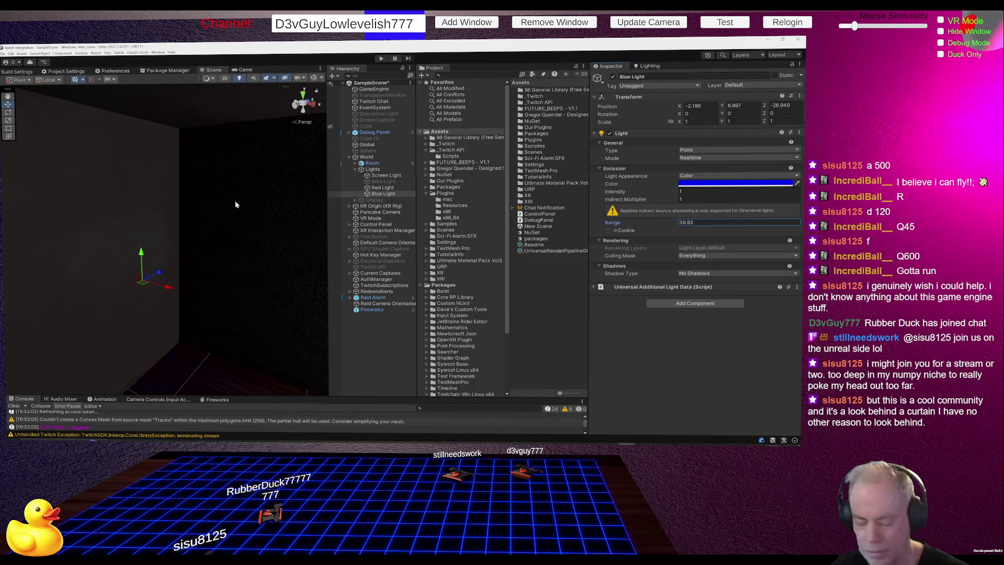
{"action": "key", "text": "ctrl+z"}
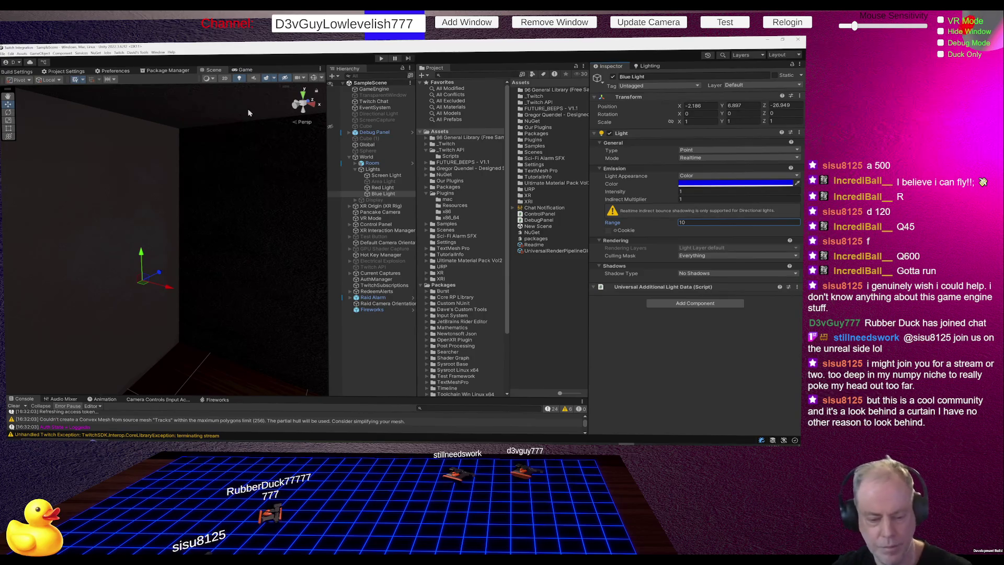
{"action": "key", "text": "alt+Tab"}
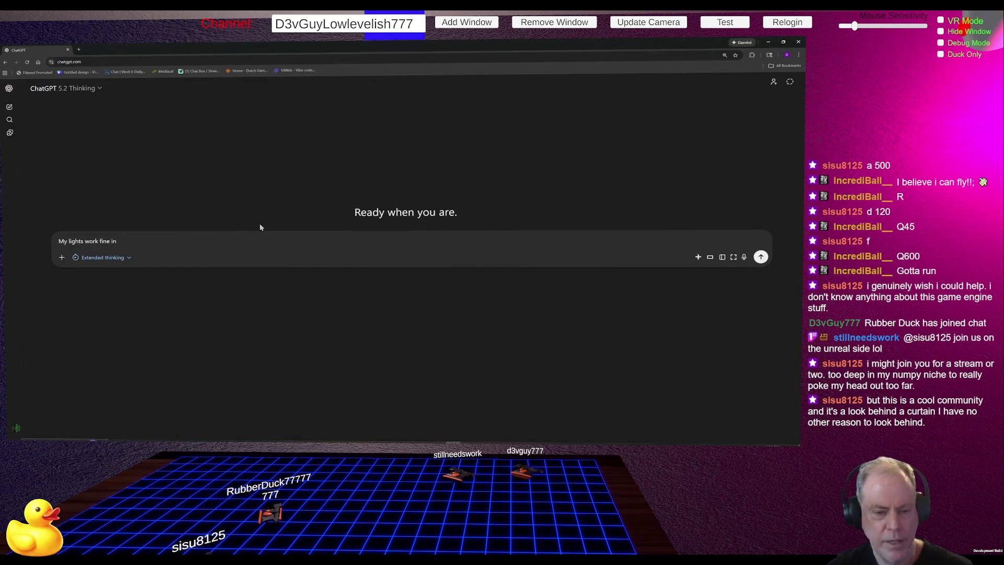
Send ChatGPT 'My lights work fine in Build but in Engine they flicker on and off'.
{"action": "type", "text": "B"}
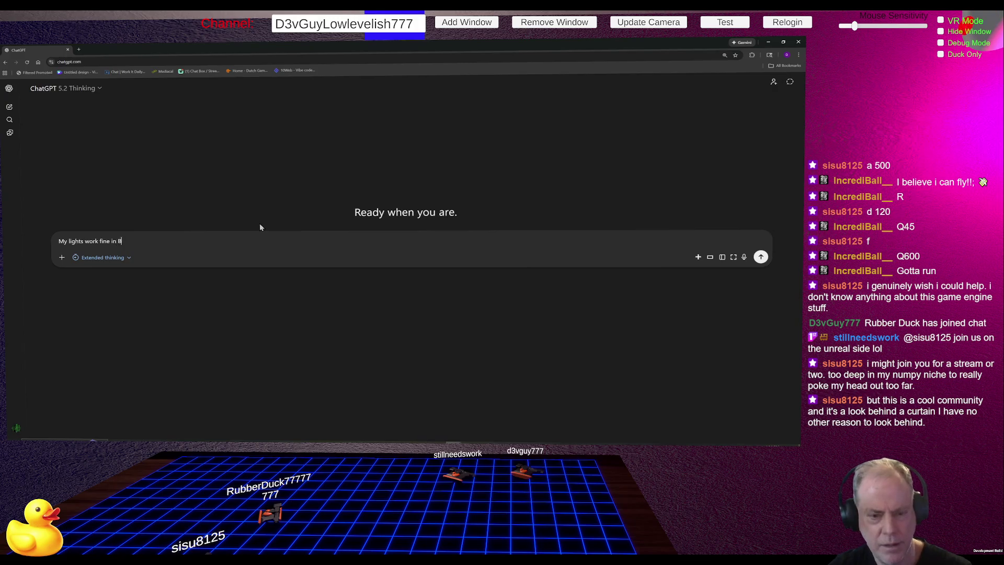
{"action": "type", "text": "uild but "}
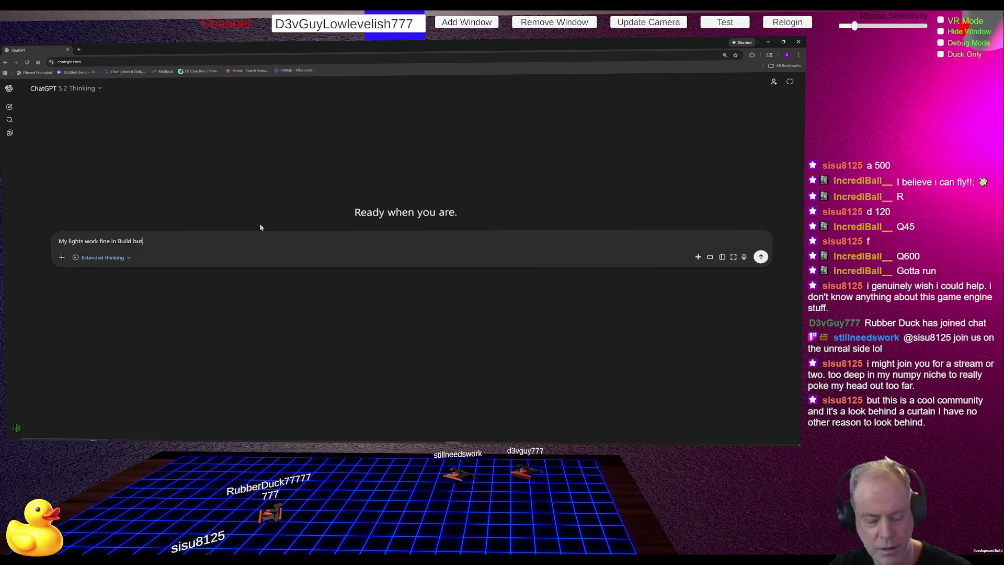
{"action": "type", "text": "in "}
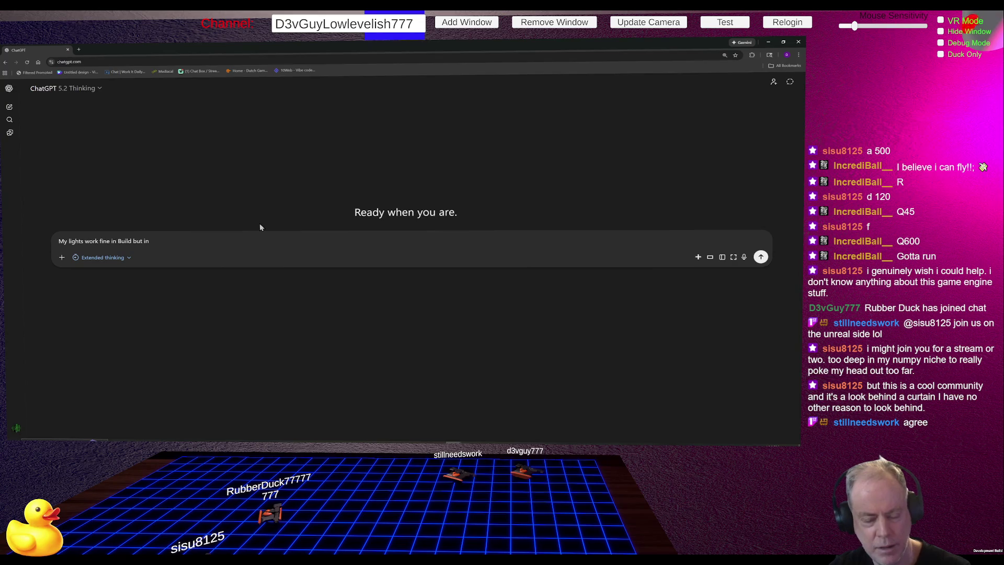
{"action": "type", "text": "Enngi"}
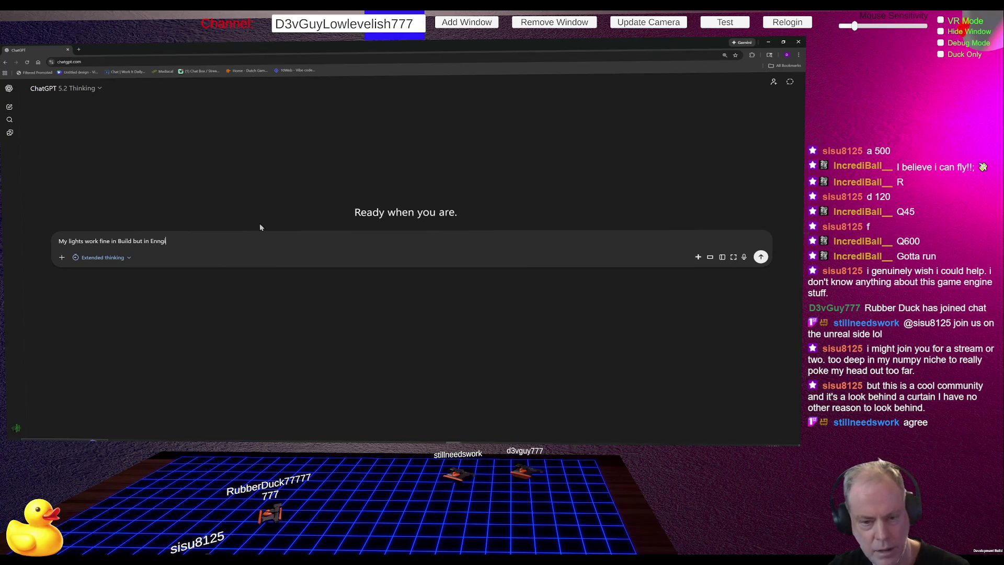
{"action": "key", "text": "BackSpace"}
{"action": "key", "text": "BackSpace"}
{"action": "key", "text": "BackSpace"}
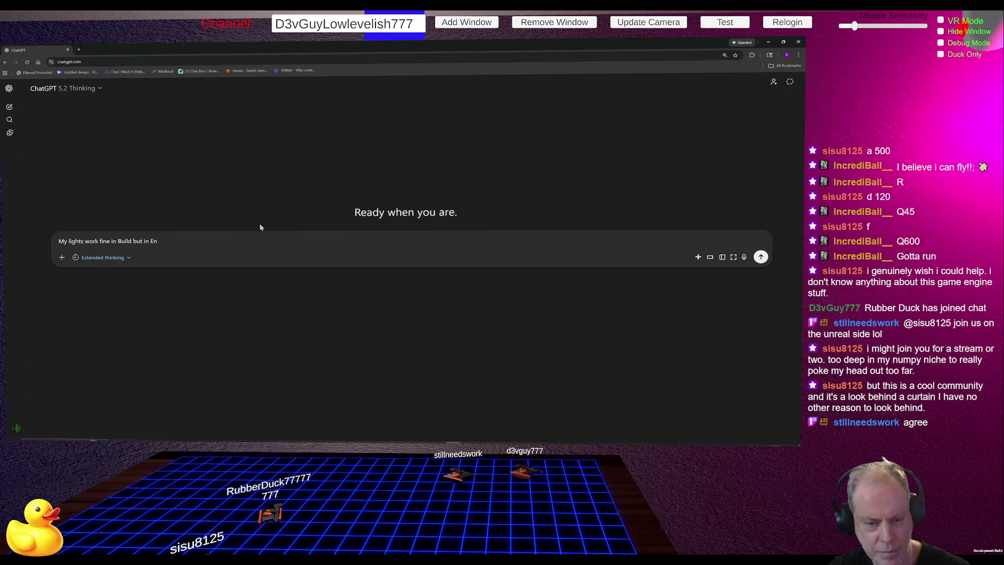
{"action": "type", "text": "gine"}
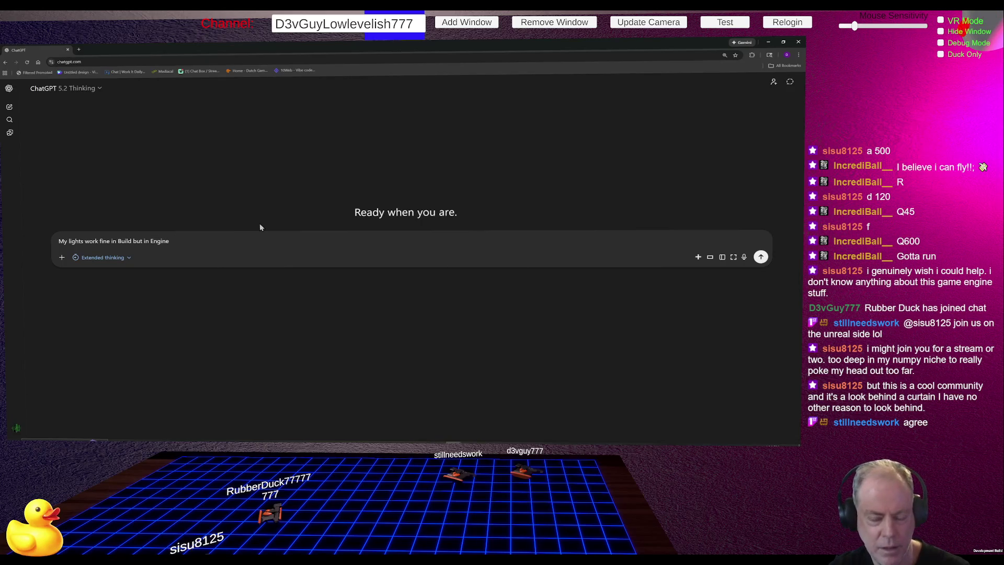
{"action": "type", "text": " thye"}
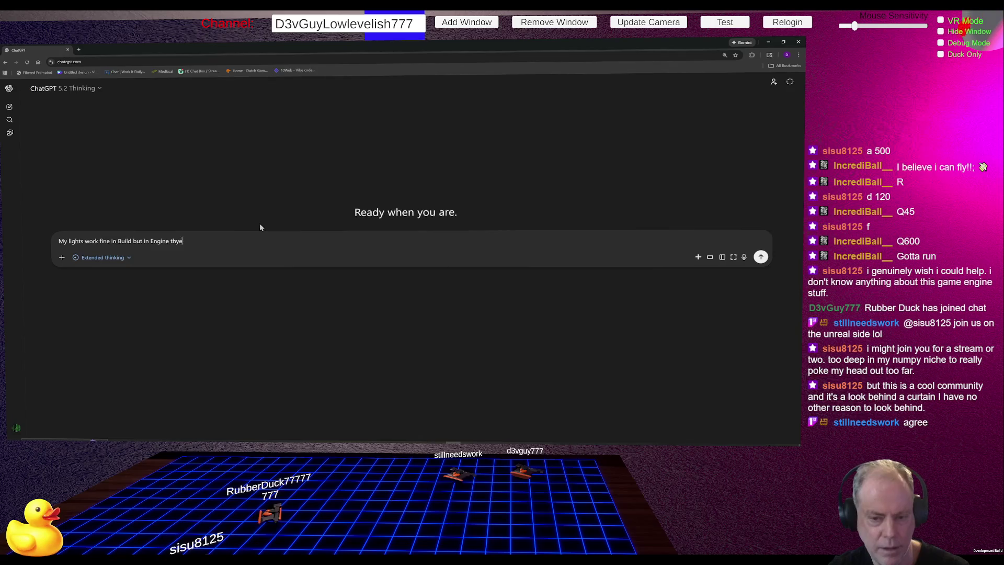
{"action": "key", "text": "BackSpace"}
{"action": "key", "text": "BackSpace"}
{"action": "type", "text": "ey "}
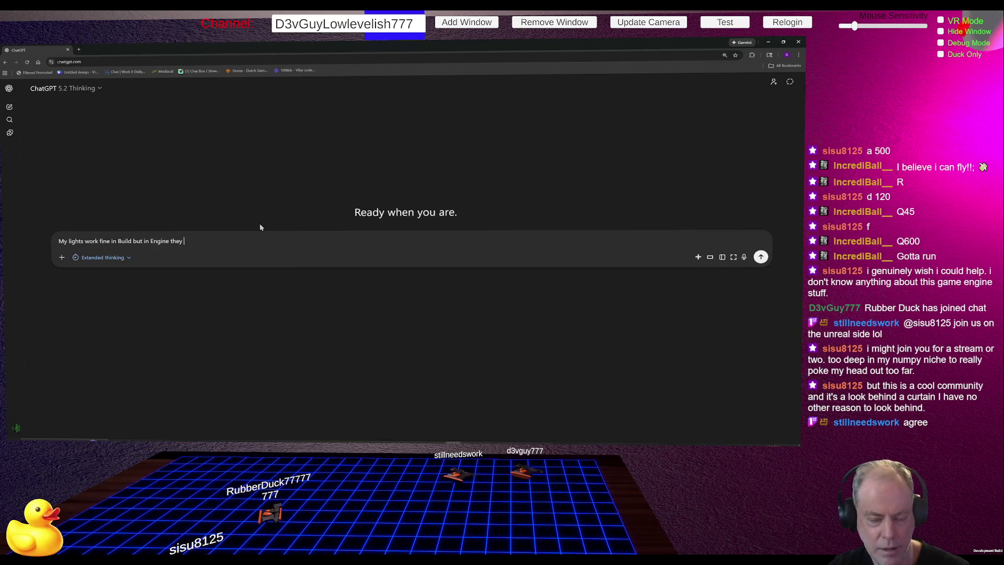
{"action": "type", "text": "flicker"}
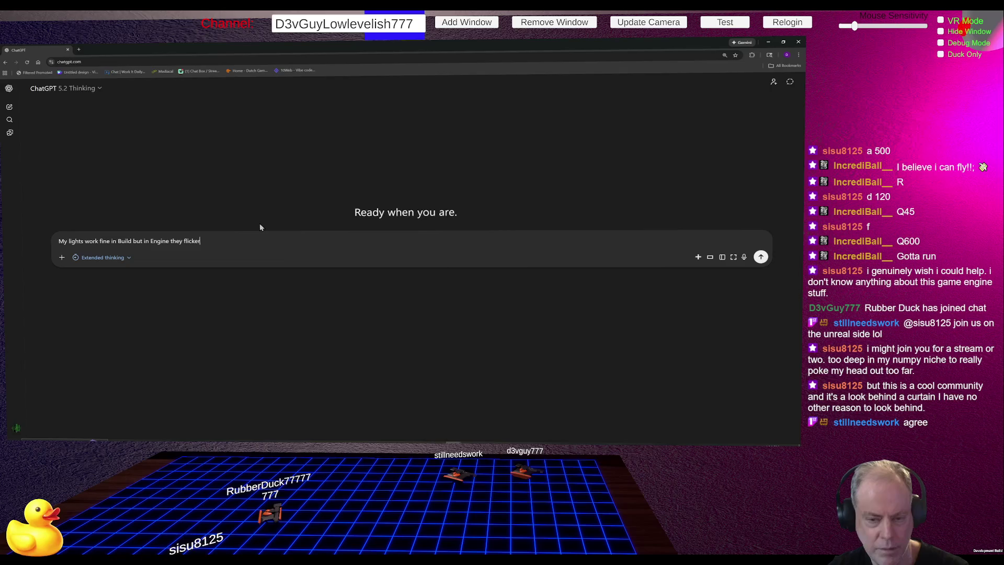
{"action": "type", "text": " on and off"}
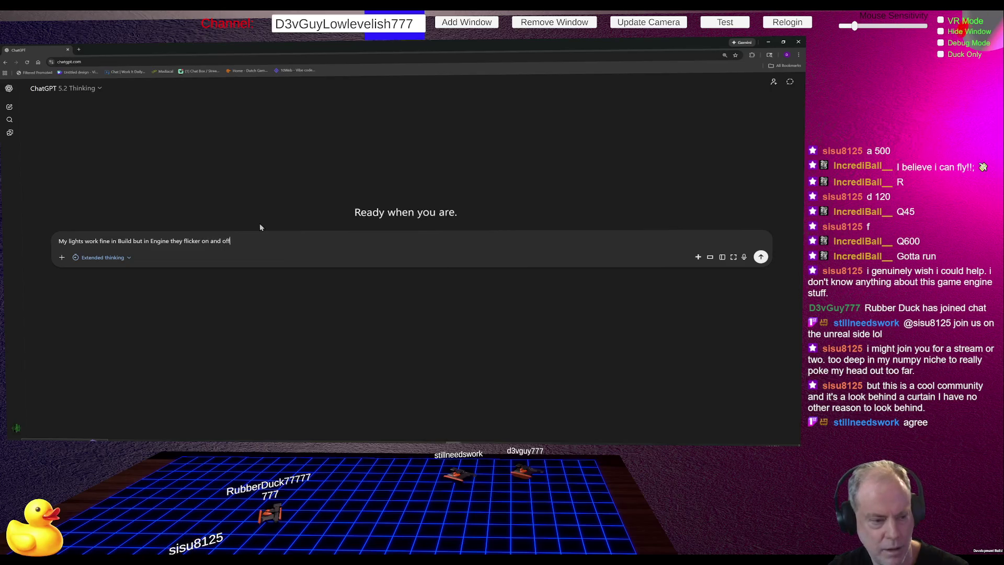
{"action": "key", "text": "Return"}
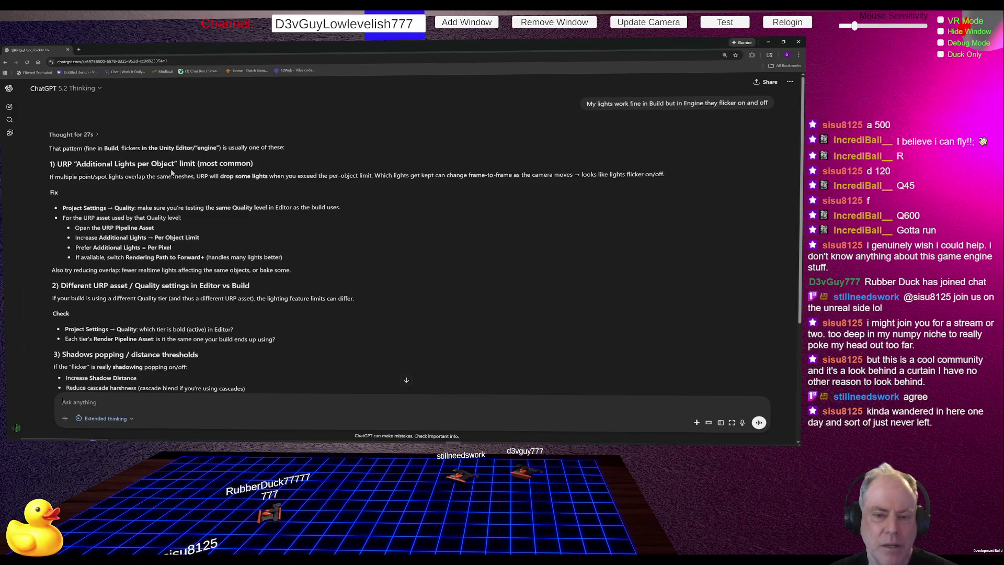
Highlight the 'Additional Lights per Object' heading in ChatGPT's answer, then return to Unity.
{"action": "left_click_drag", "start_coordinate": [270, 164], "coordinate": [50, 165]}
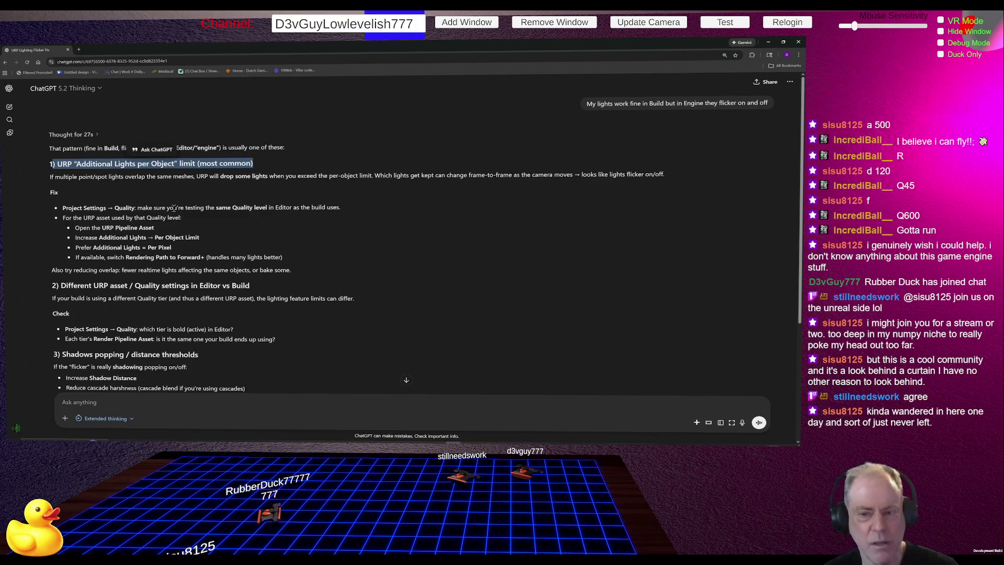
{"action": "key", "text": "alt+Tab"}
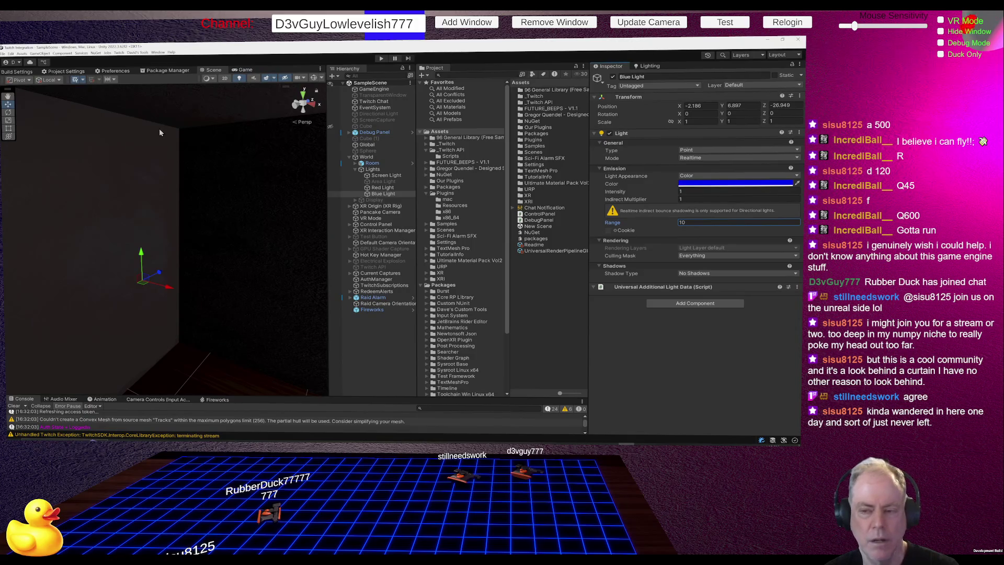
Open the Quality page of Project Settings and look through its levels and settings.
{"action": "left_click", "coordinate": [65, 72]}
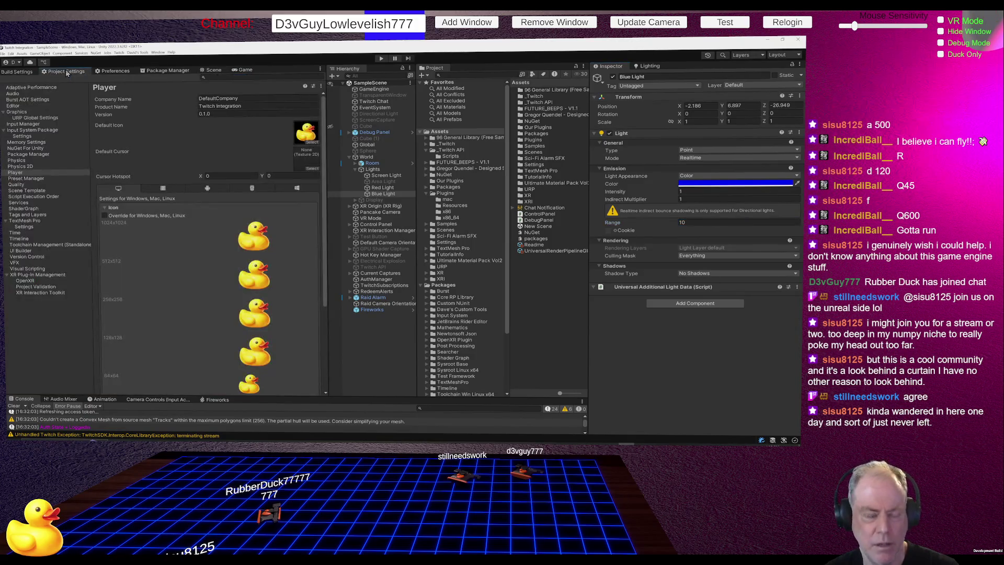
{"action": "left_click", "coordinate": [26, 185]}
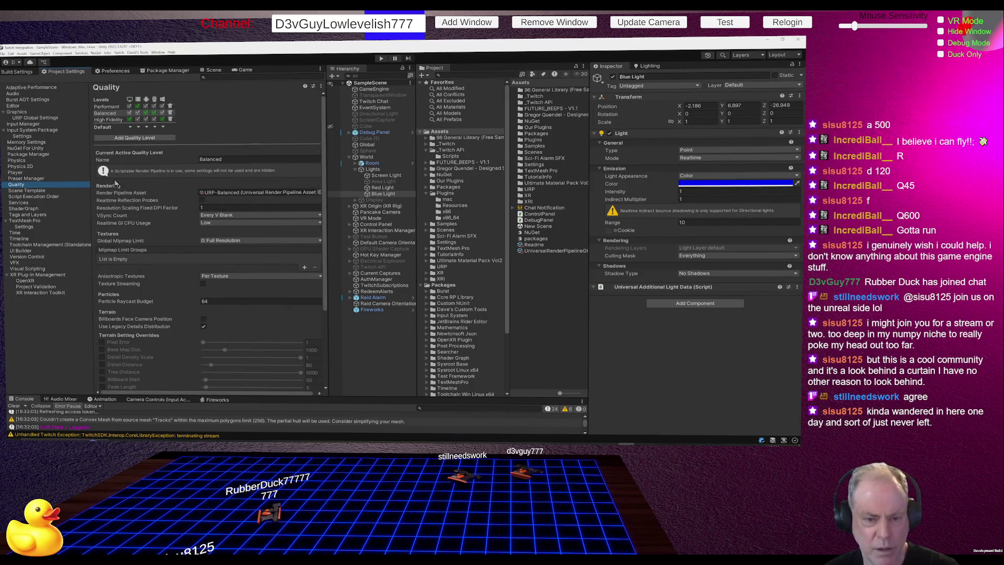
{"action": "scroll", "coordinate": [201, 260], "scroll_direction": "down", "scroll_amount": 5}
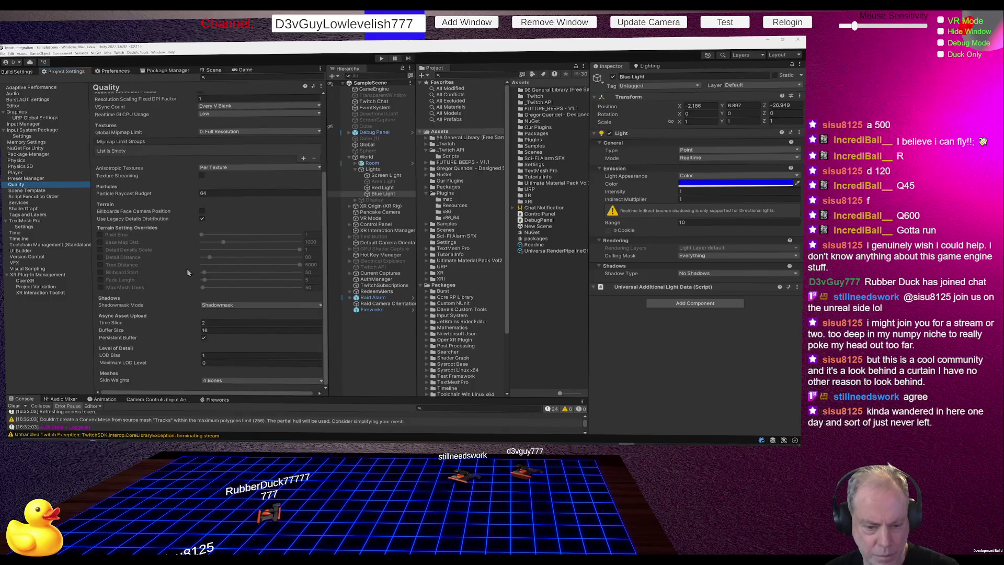
{"action": "scroll", "coordinate": [154, 352], "scroll_direction": "up", "scroll_amount": 5}
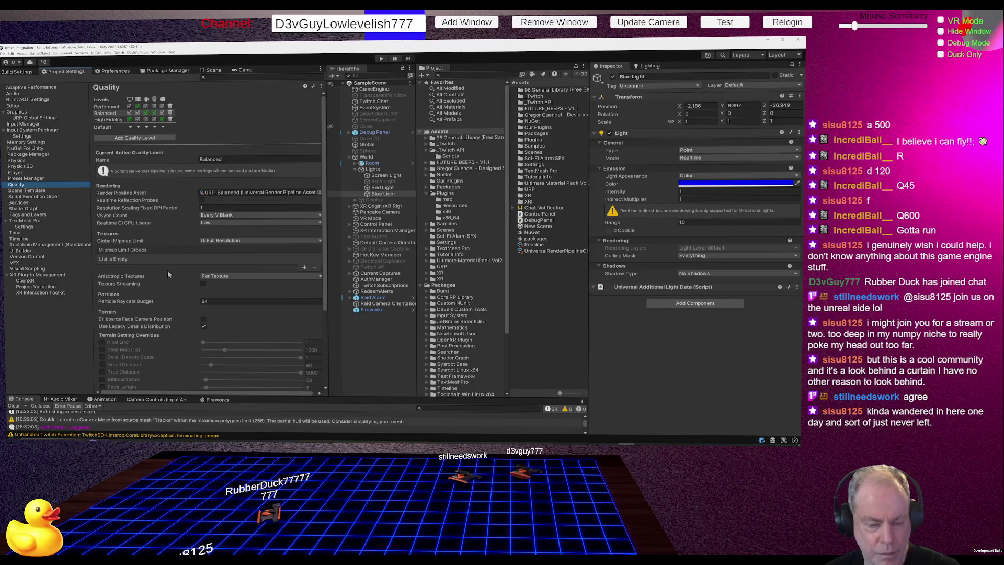
{"action": "scroll", "coordinate": [168, 274], "scroll_direction": "down", "scroll_amount": 2}
{"action": "mouse_move", "coordinate": [168, 282]}
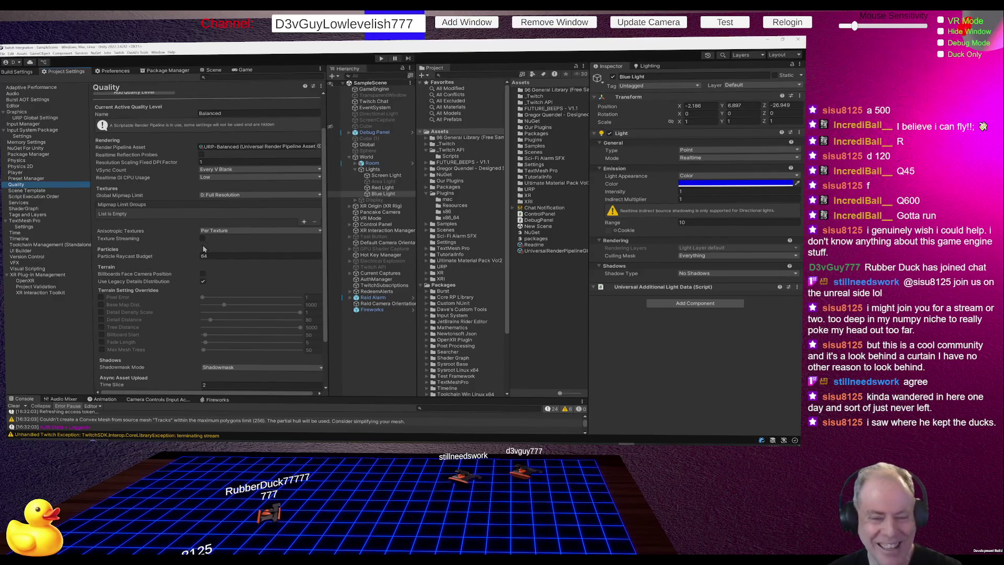
{"action": "scroll", "coordinate": [177, 225], "scroll_direction": "up", "scroll_amount": 2}
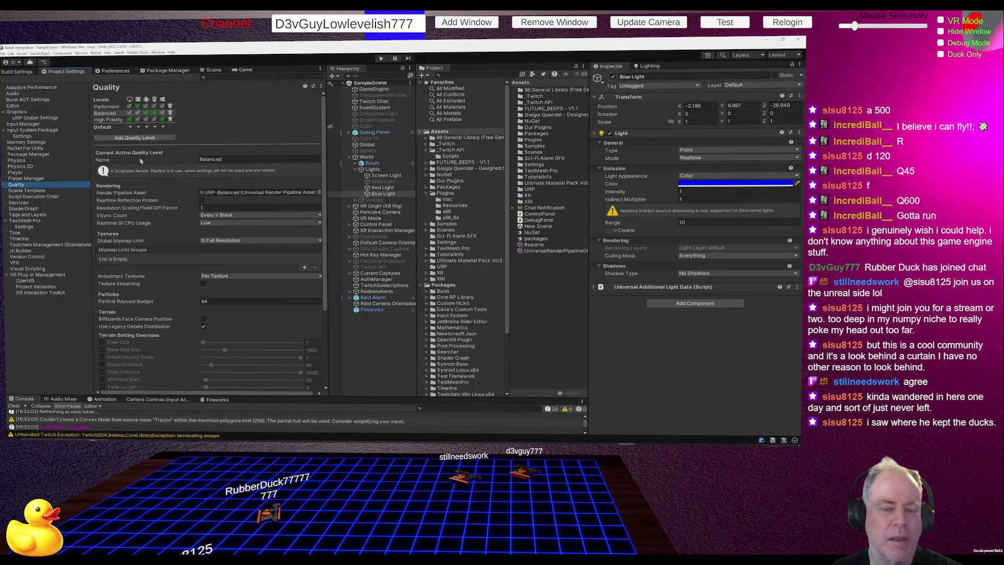
Try Performant, then leave High Fidelity as the active quality level and view the scene.
{"action": "left_click", "coordinate": [108, 120]}
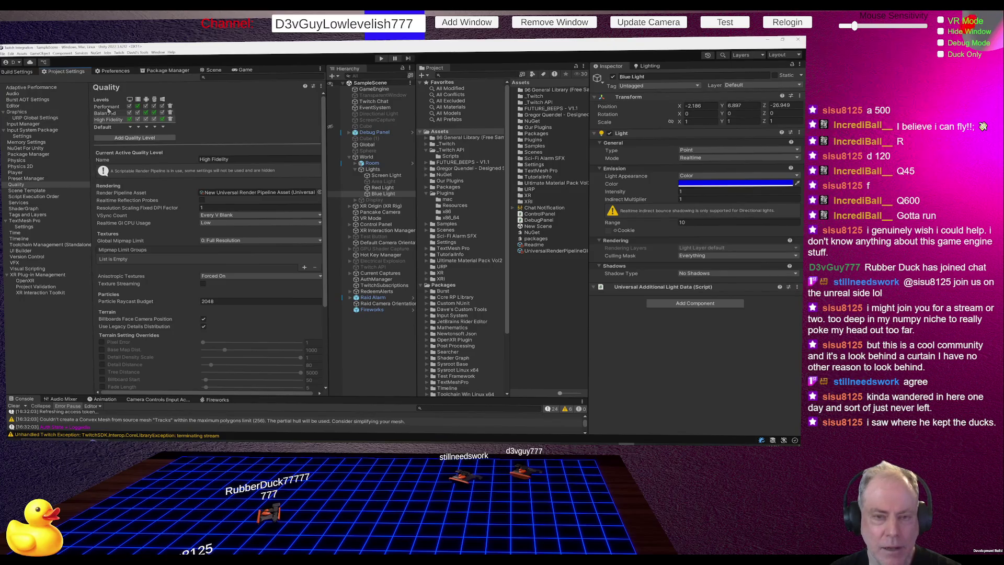
{"action": "left_click", "coordinate": [108, 108]}
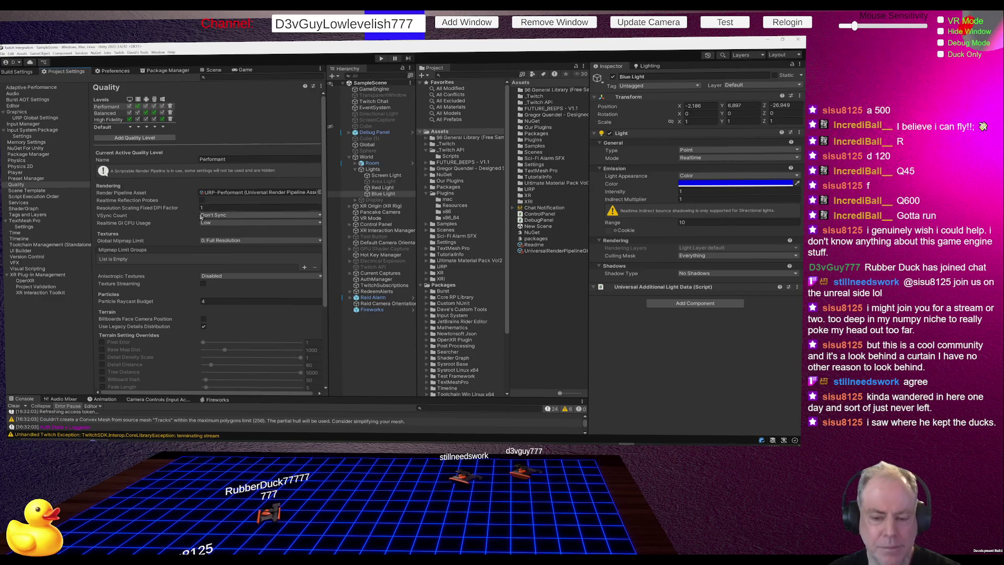
{"action": "left_click", "coordinate": [114, 120]}
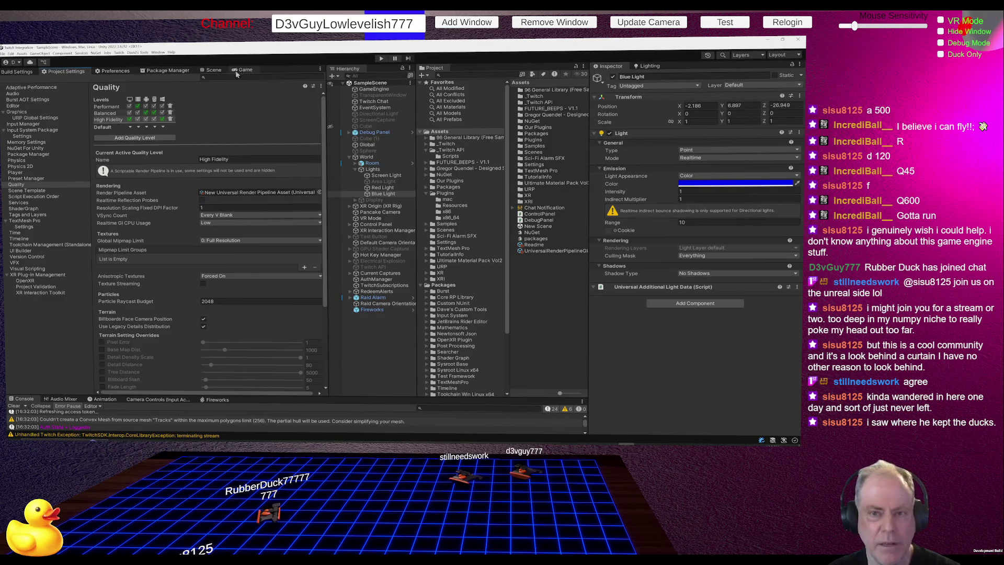
{"action": "left_click", "coordinate": [212, 70]}
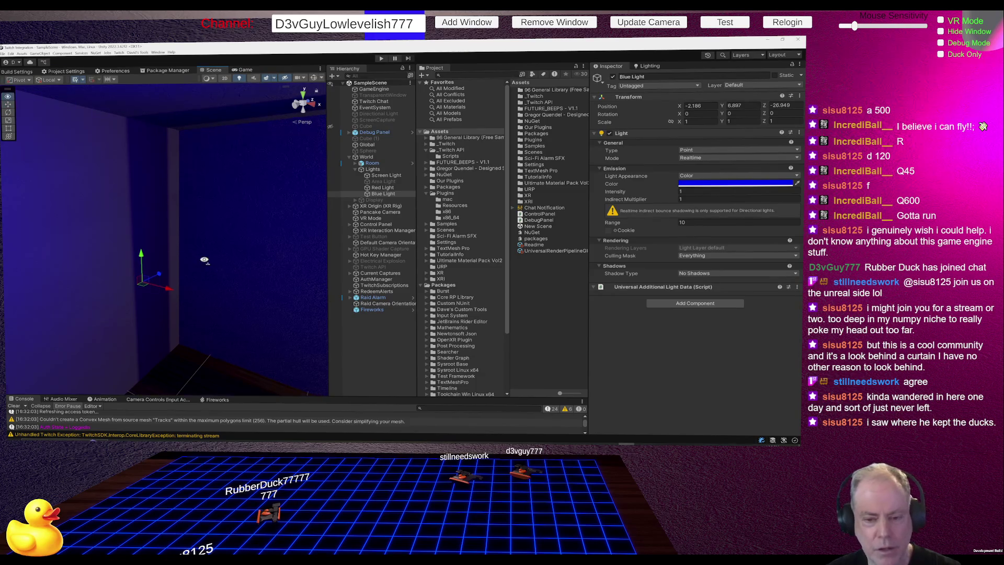
Orbit closer to the magenta light, glance at Build Settings, and return to Quality settings.
{"action": "mouse_move", "coordinate": [201, 262]}
{"action": "left_mouse_down"}
{"action": "mouse_move", "coordinate": [291, 239]}
{"action": "mouse_move", "coordinate": [102, 255]}
{"action": "mouse_move", "coordinate": [218, 243]}
{"action": "mouse_move", "coordinate": [195, 242]}
{"action": "left_mouse_up"}
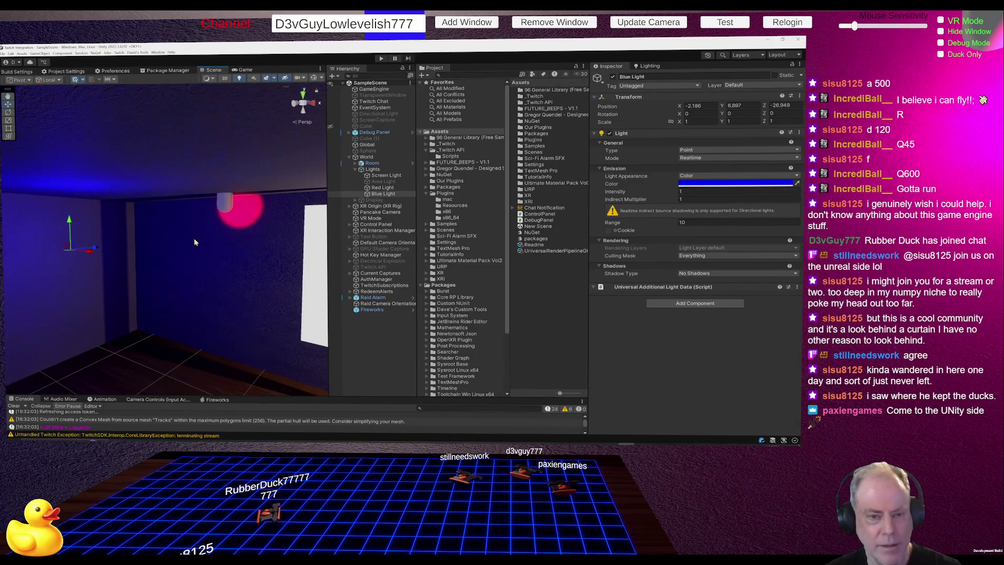
{"action": "left_click", "coordinate": [19, 73]}
{"action": "left_click", "coordinate": [64, 71]}
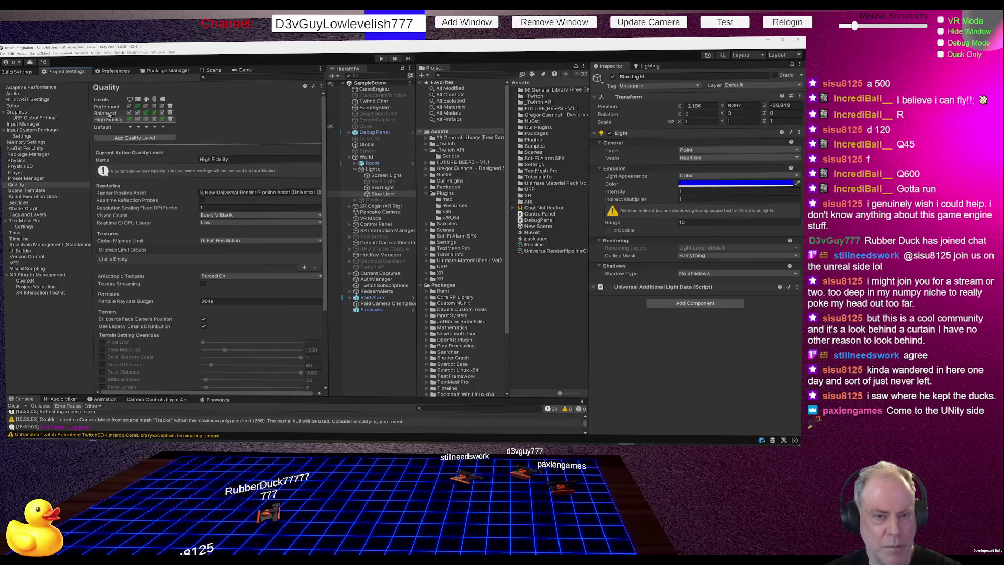
Make Balanced the active quality level and orbit the darkened room around the red light.
{"action": "left_click", "coordinate": [109, 112]}
{"action": "left_click", "coordinate": [212, 70]}
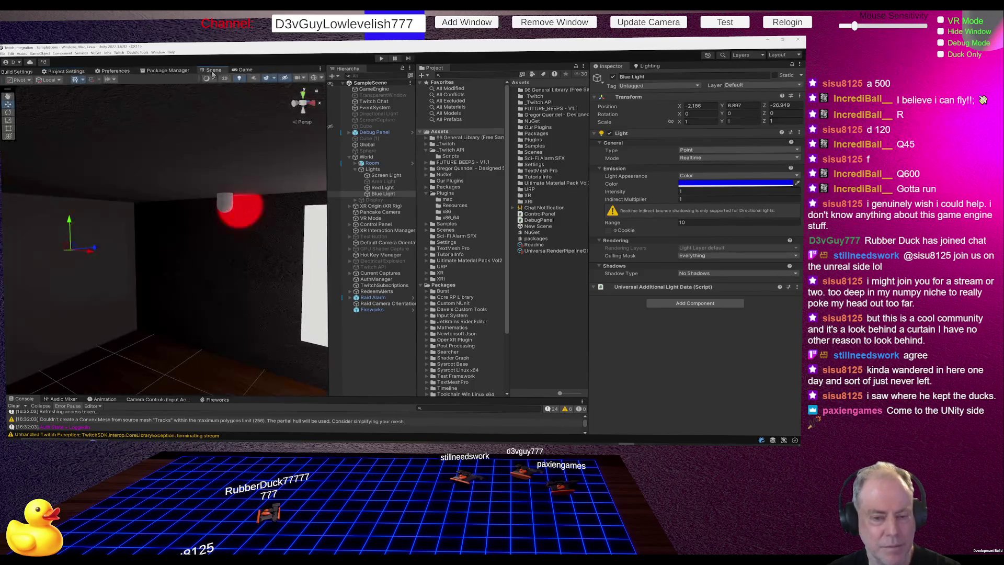
{"action": "mouse_move", "coordinate": [110, 256]}
{"action": "left_mouse_down"}
{"action": "mouse_move", "coordinate": [154, 255]}
{"action": "mouse_move", "coordinate": [91, 254]}
{"action": "mouse_move", "coordinate": [251, 242]}
{"action": "mouse_move", "coordinate": [219, 243]}
{"action": "mouse_move", "coordinate": [144, 162]}
{"action": "left_mouse_up"}
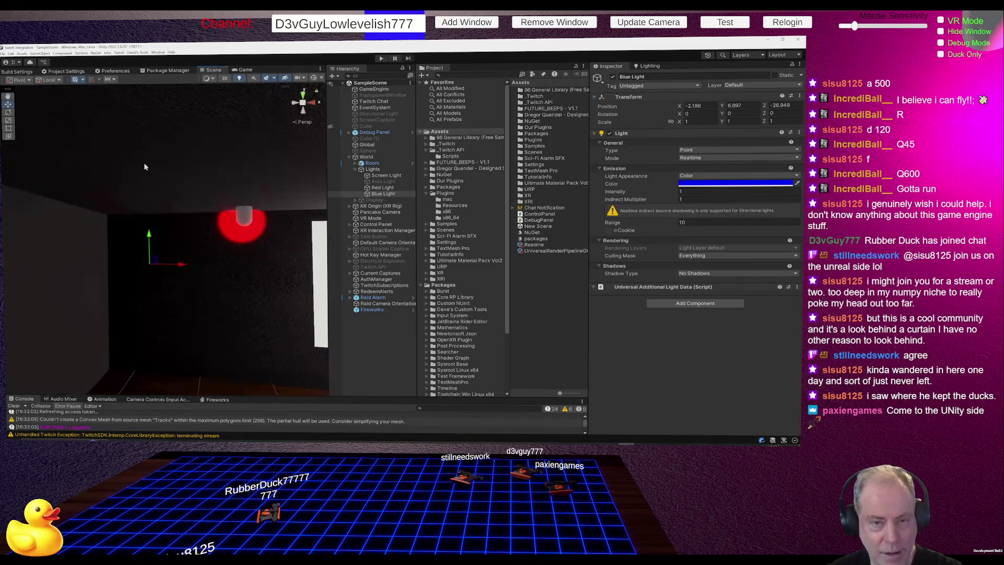
Reactivate the High Fidelity quality level and orbit the blue-lit room toward the white panel.
{"action": "left_click", "coordinate": [76, 71]}
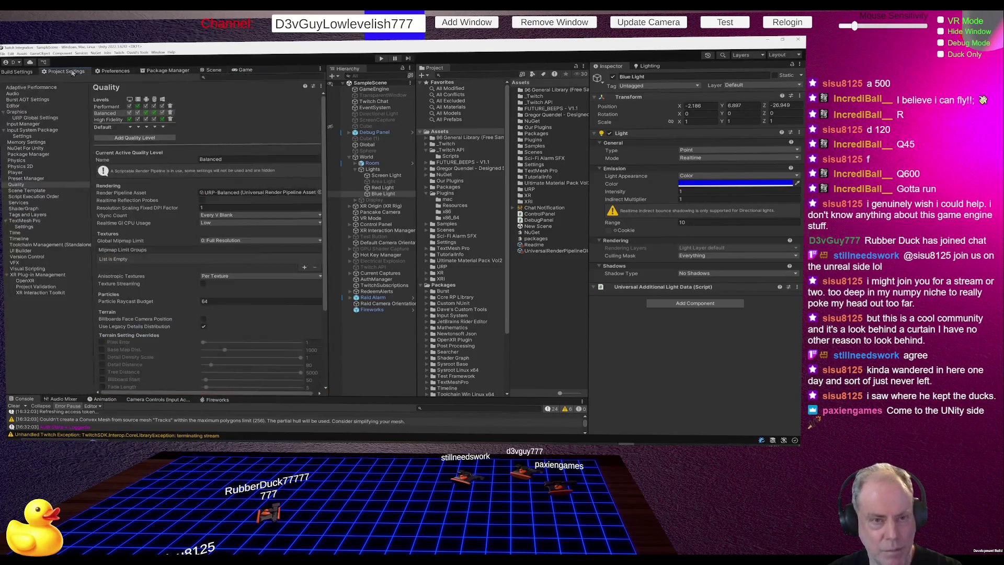
{"action": "left_click", "coordinate": [110, 120]}
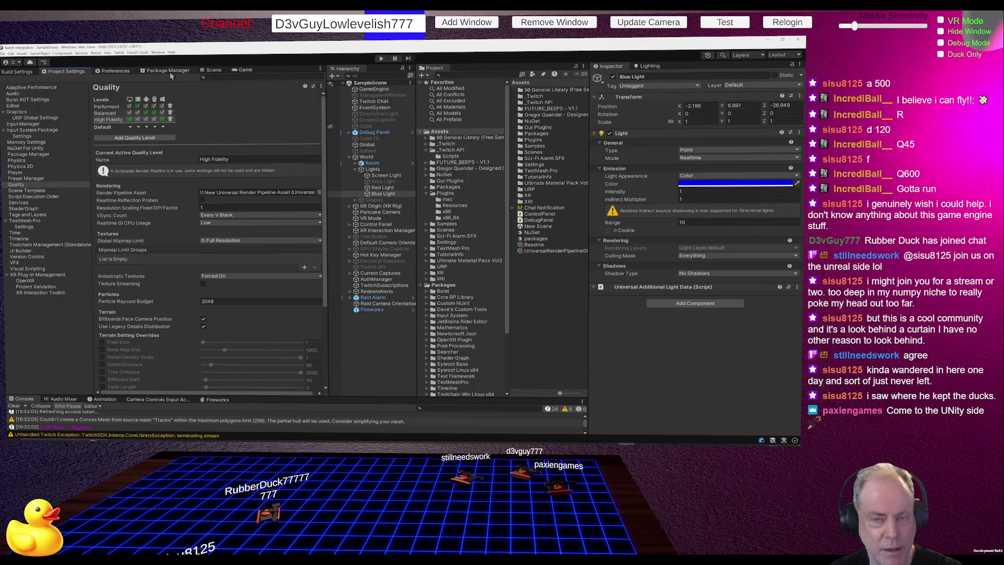
{"action": "left_click", "coordinate": [212, 69]}
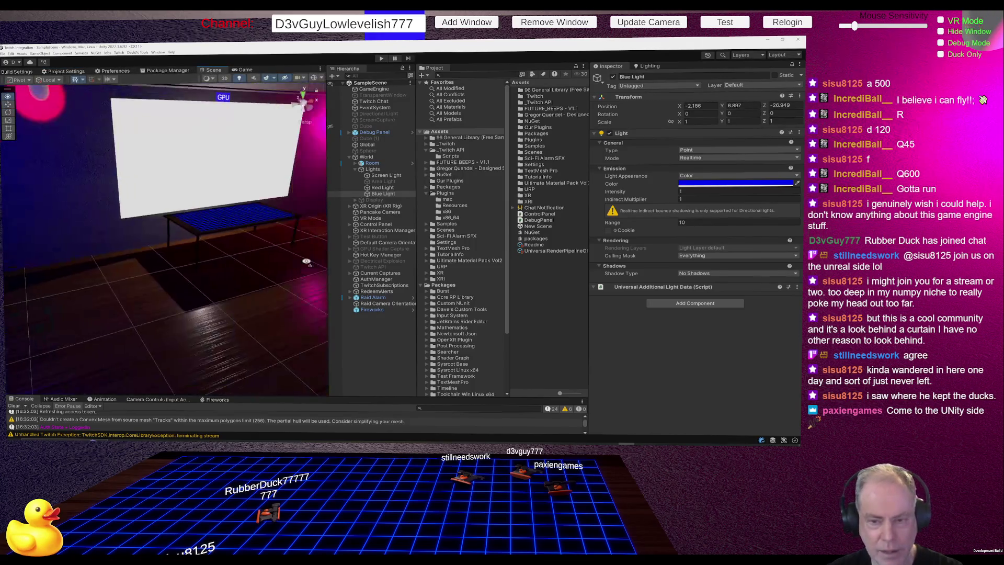
{"action": "mouse_move", "coordinate": [306, 261]}
{"action": "left_mouse_down"}
{"action": "mouse_move", "coordinate": [151, 238]}
{"action": "mouse_move", "coordinate": [111, 211]}
{"action": "mouse_move", "coordinate": [301, 192]}
{"action": "mouse_move", "coordinate": [162, 217]}
{"action": "mouse_move", "coordinate": [193, 228]}
{"action": "mouse_move", "coordinate": [99, 228]}
{"action": "mouse_move", "coordinate": [169, 220]}
{"action": "left_mouse_up"}
{"action": "mouse_move", "coordinate": [244, 289]}
{"action": "left_mouse_down"}
{"action": "mouse_move", "coordinate": [220, 289]}
{"action": "mouse_move", "coordinate": [272, 289]}
{"action": "mouse_move", "coordinate": [189, 289]}
{"action": "mouse_move", "coordinate": [202, 258]}
{"action": "mouse_move", "coordinate": [247, 263]}
{"action": "mouse_move", "coordinate": [314, 294]}
{"action": "mouse_move", "coordinate": [368, 296]}
{"action": "mouse_move", "coordinate": [291, 291]}
{"action": "mouse_move", "coordinate": [123, 89]}
{"action": "left_mouse_up"}
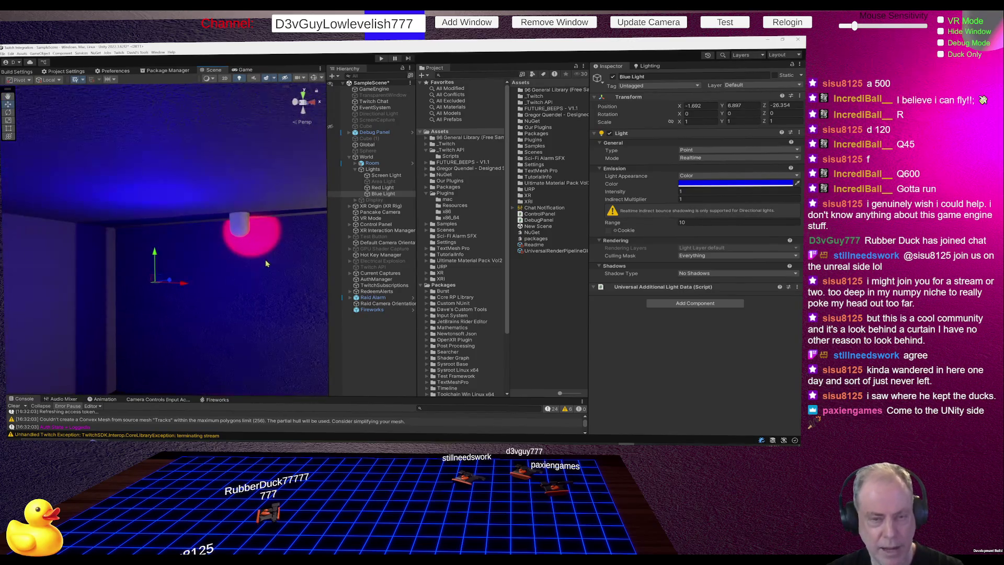
Check the Windows, Mac, Linux Build Settings, then go back to the Quality page.
{"action": "left_click", "coordinate": [21, 74]}
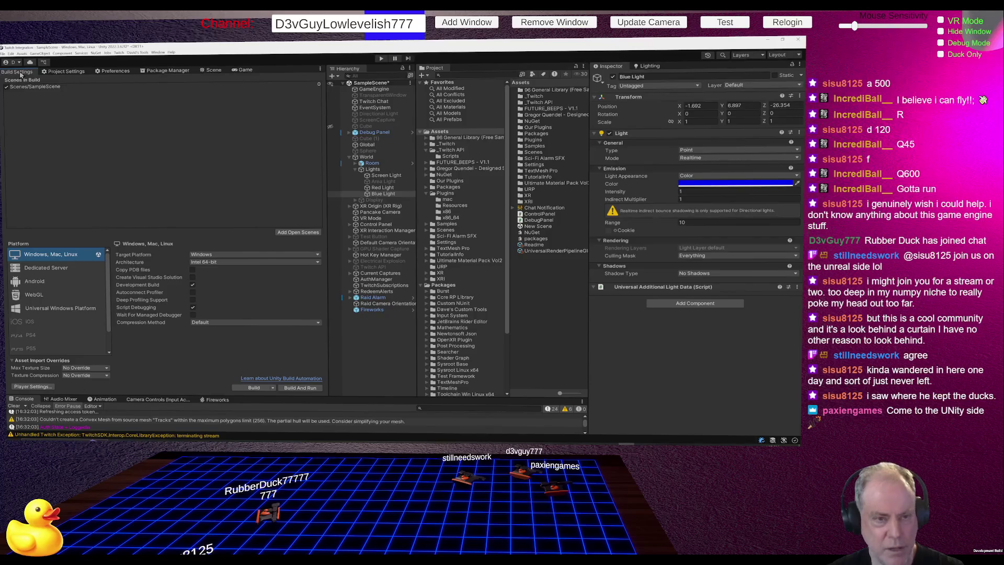
{"action": "left_click", "coordinate": [46, 73]}
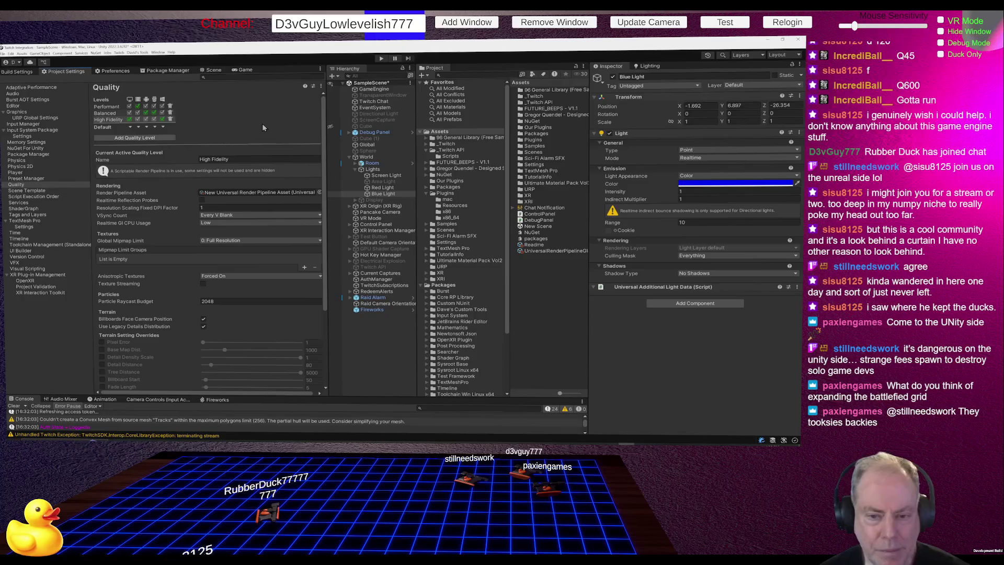
Inspect High Fidelity's pipeline asset: additional lights per pixel, per-object limit 8.
{"action": "left_click", "coordinate": [251, 193]}
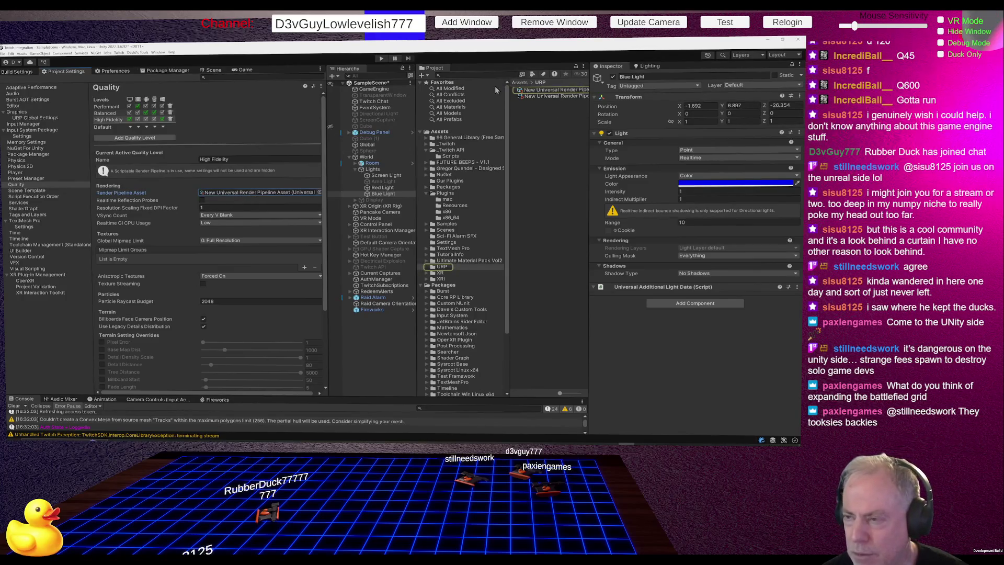
{"action": "left_click", "coordinate": [548, 90]}
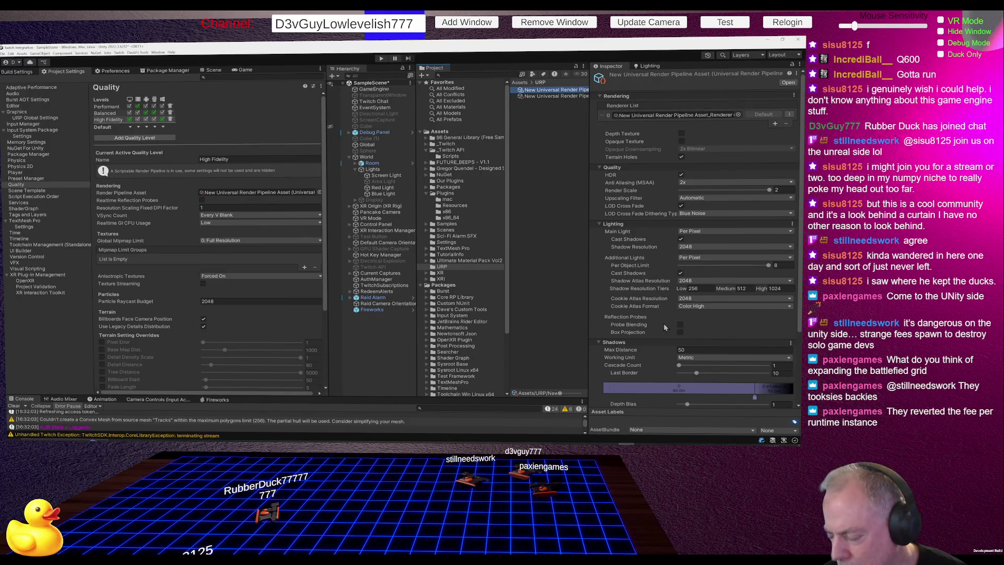
{"action": "scroll", "coordinate": [669, 371], "scroll_direction": "down", "scroll_amount": 3}
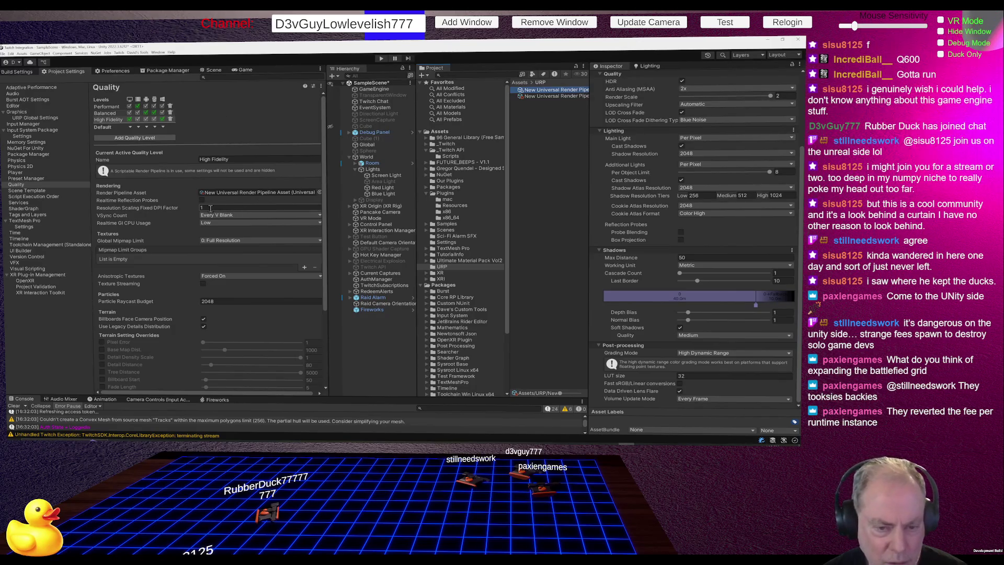
{"action": "scroll", "coordinate": [215, 208], "scroll_direction": "down", "scroll_amount": 3}
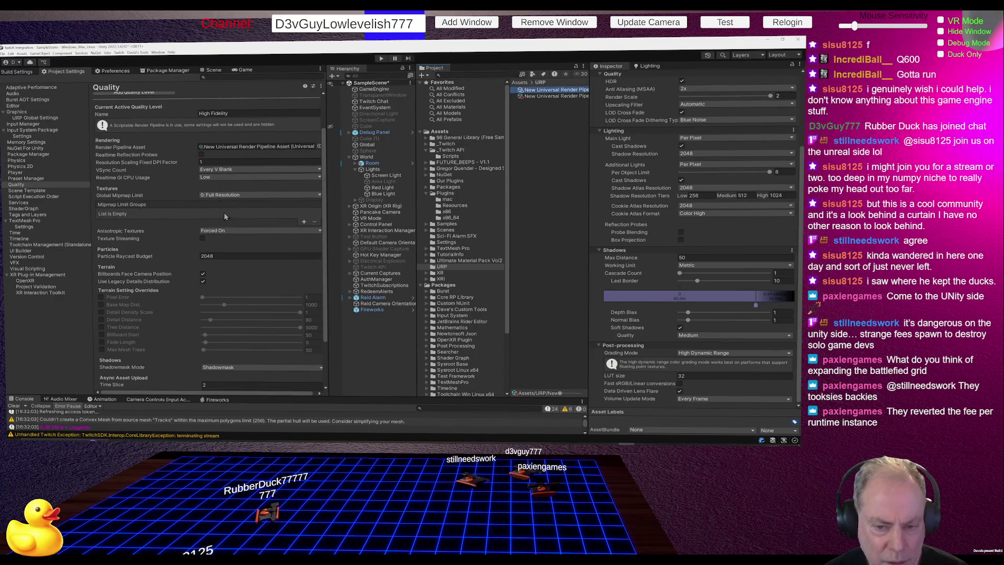
{"action": "scroll", "coordinate": [236, 223], "scroll_direction": "up", "scroll_amount": 3}
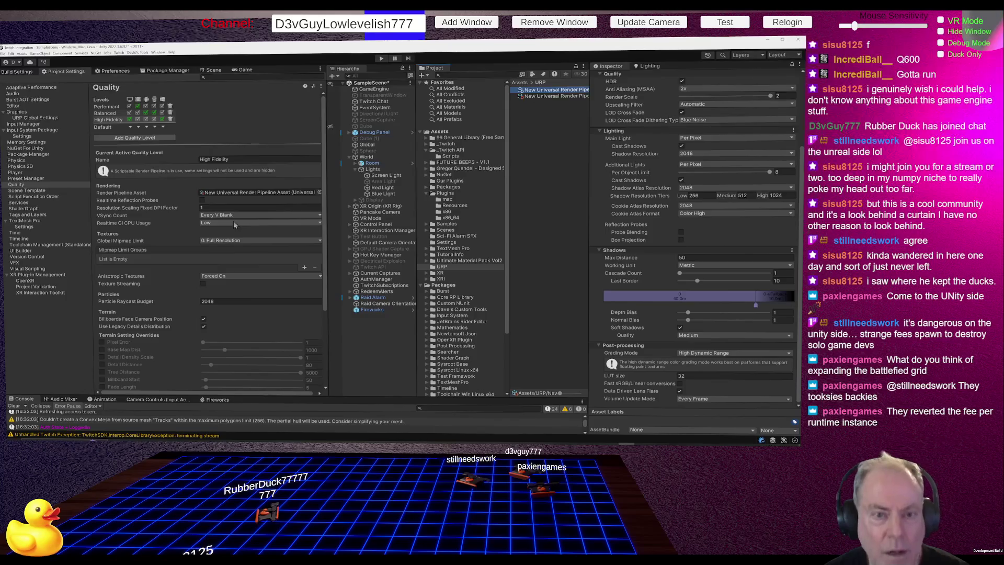
Select Performant and open its URP-Performant asset, where Additional Lights is Disabled.
{"action": "left_click", "coordinate": [105, 108]}
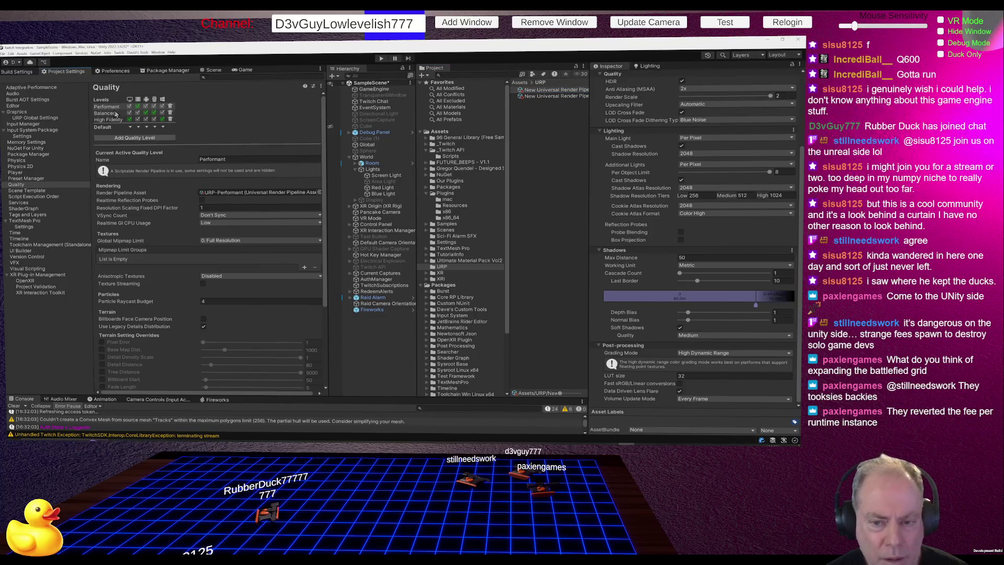
{"action": "left_click", "coordinate": [239, 193]}
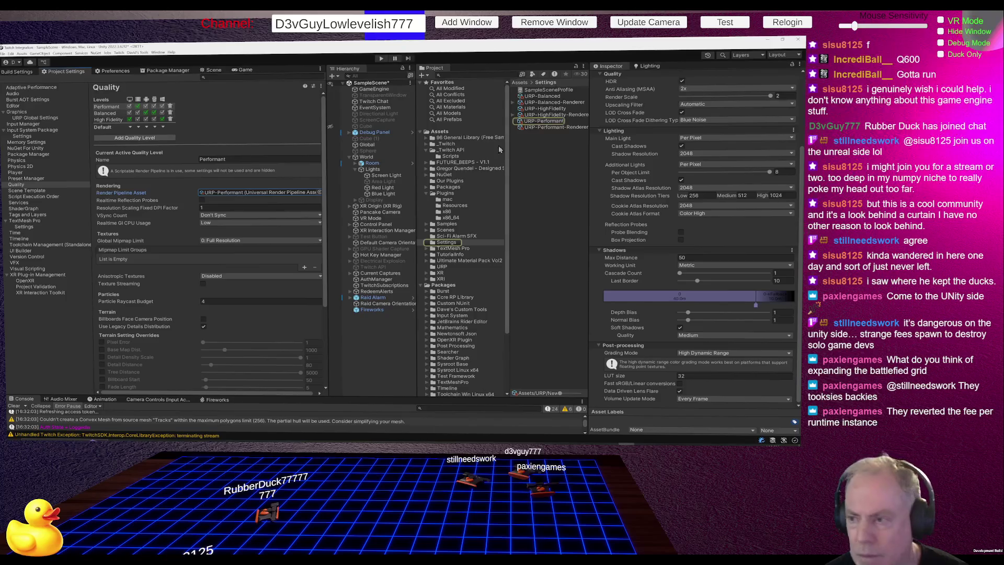
{"action": "left_click", "coordinate": [544, 121]}
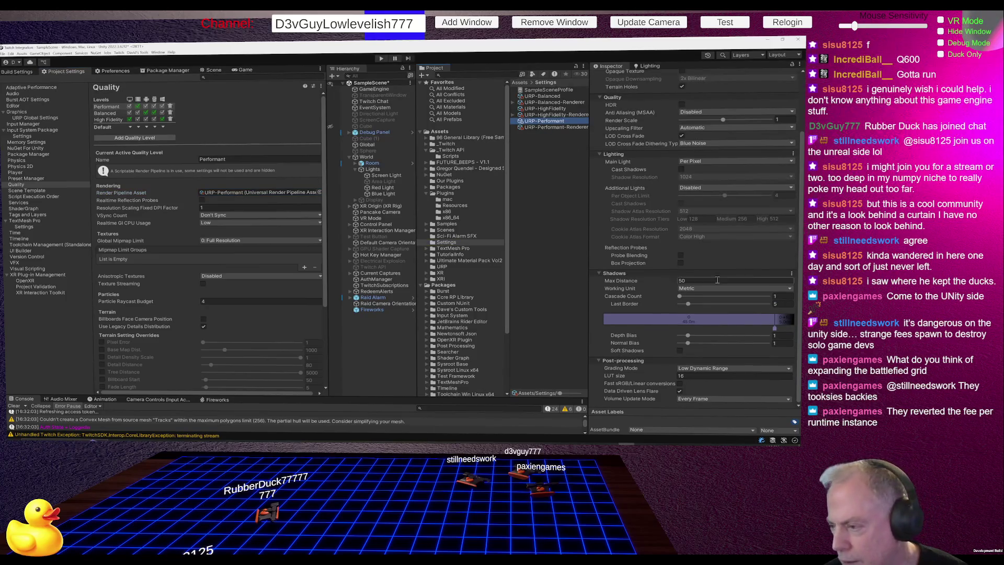
{"action": "scroll", "coordinate": [694, 296], "scroll_direction": "up", "scroll_amount": 2}
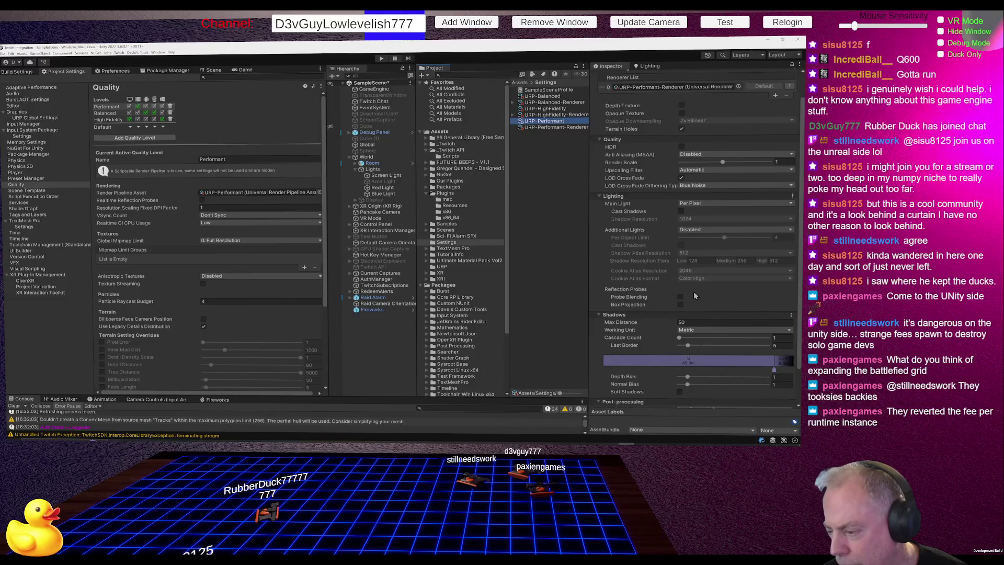
{"action": "scroll", "coordinate": [694, 291], "scroll_direction": "up", "scroll_amount": 2}
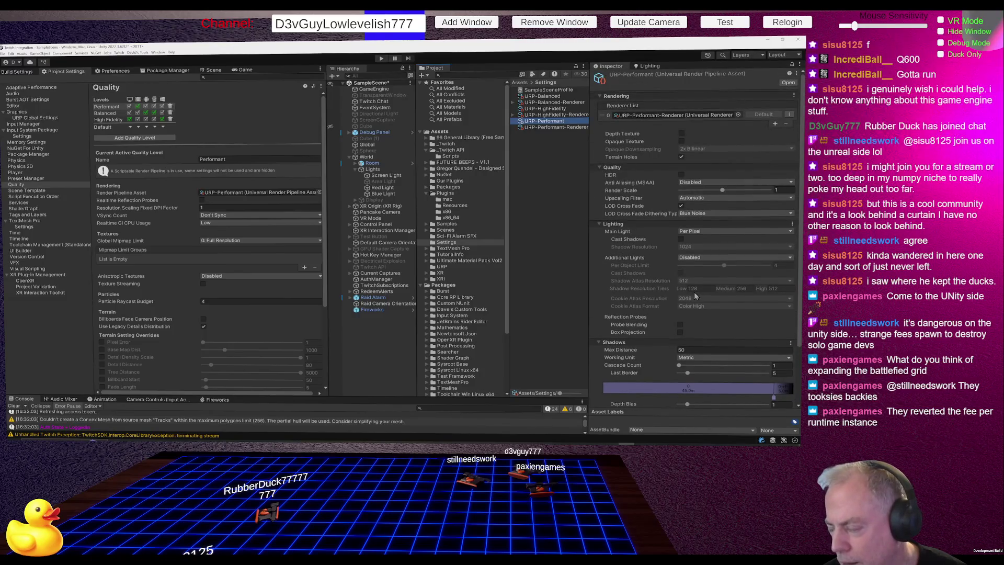
{"action": "scroll", "coordinate": [695, 296], "scroll_direction": "down", "scroll_amount": 2}
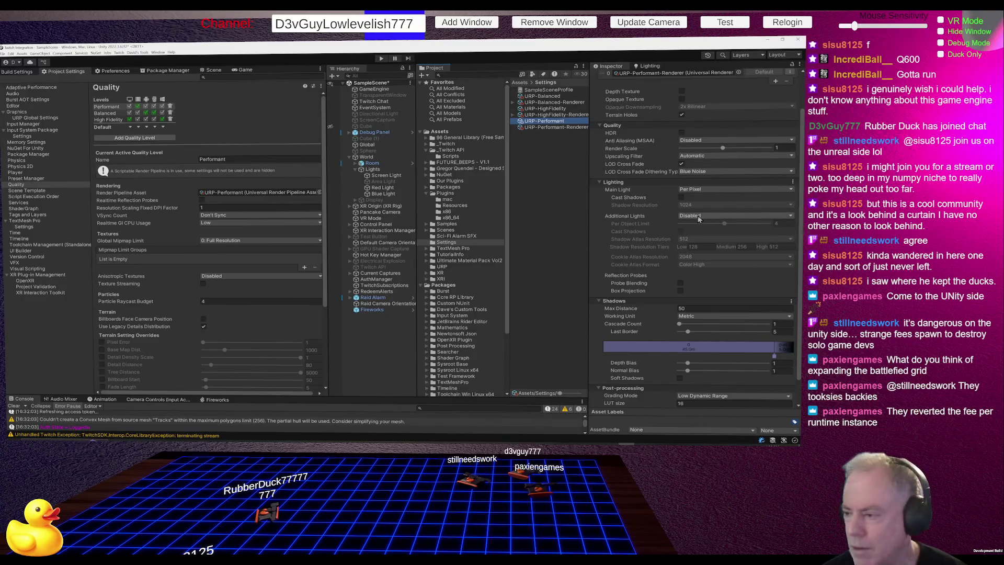
Set URP-Performant's Additional Lights to Per Vertex with per-object limit 7 and view the room.
{"action": "left_click", "coordinate": [699, 217]}
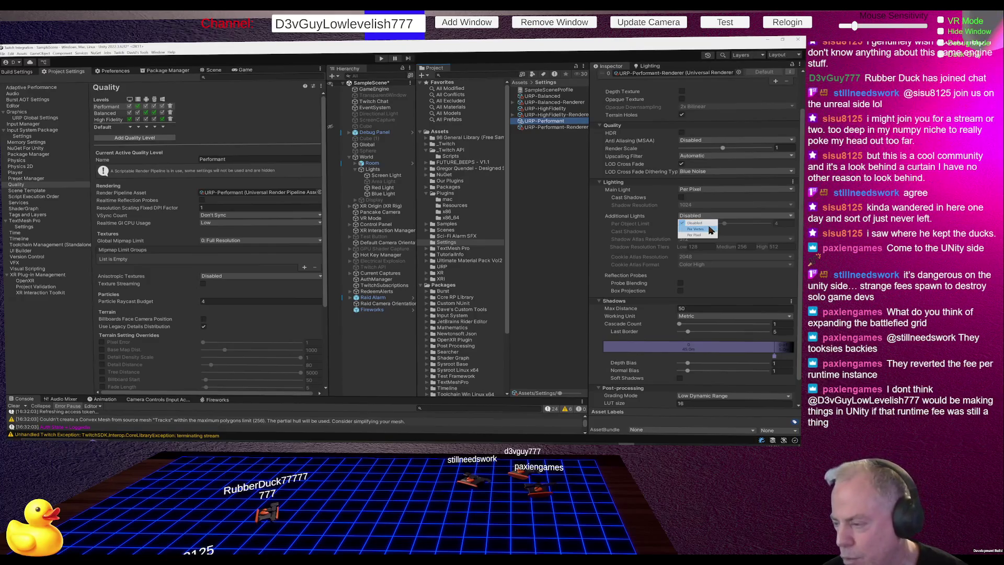
{"action": "left_click", "coordinate": [705, 229]}
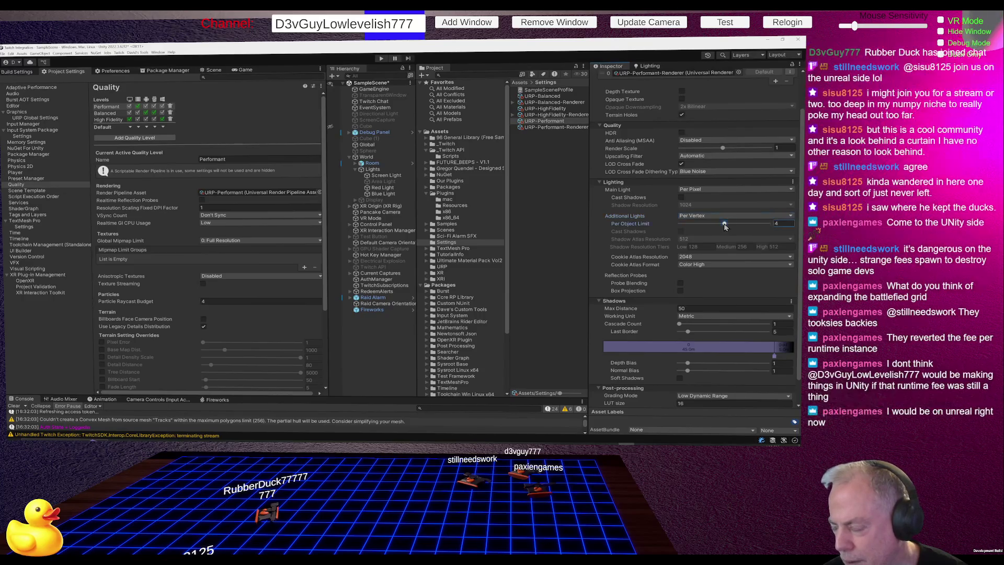
{"action": "left_click_drag", "start_coordinate": [724, 224], "coordinate": [760, 226]}
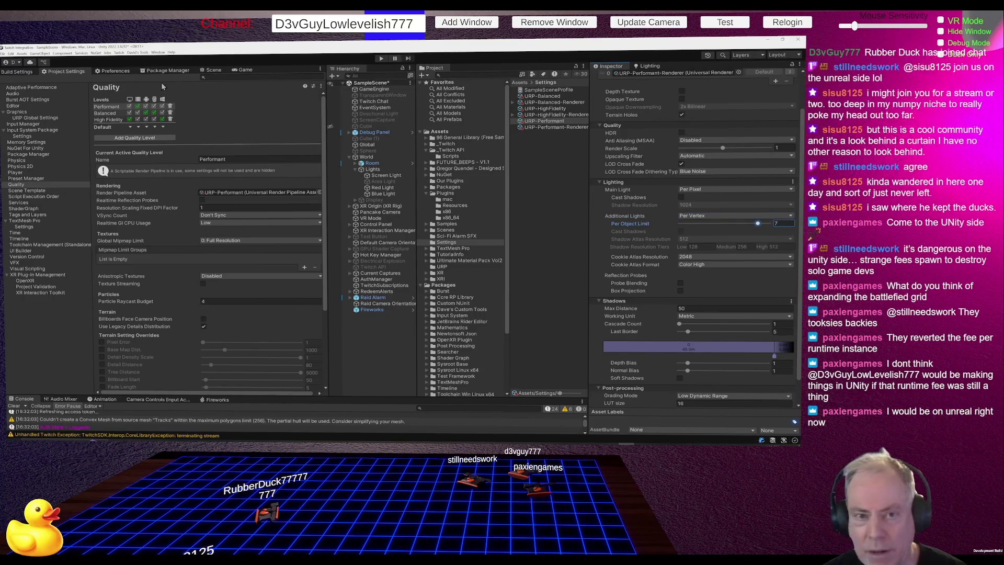
{"action": "left_click", "coordinate": [214, 73]}
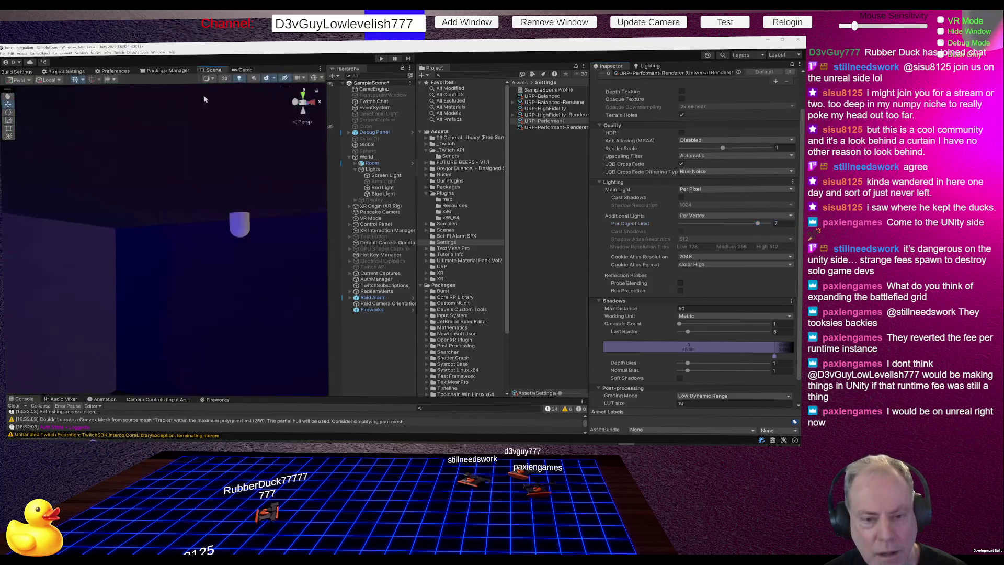
{"action": "mouse_move", "coordinate": [166, 251]}
{"action": "left_mouse_down"}
{"action": "mouse_move", "coordinate": [207, 277]}
{"action": "mouse_move", "coordinate": [393, 266]}
{"action": "mouse_move", "coordinate": [159, 265]}
{"action": "left_mouse_up"}
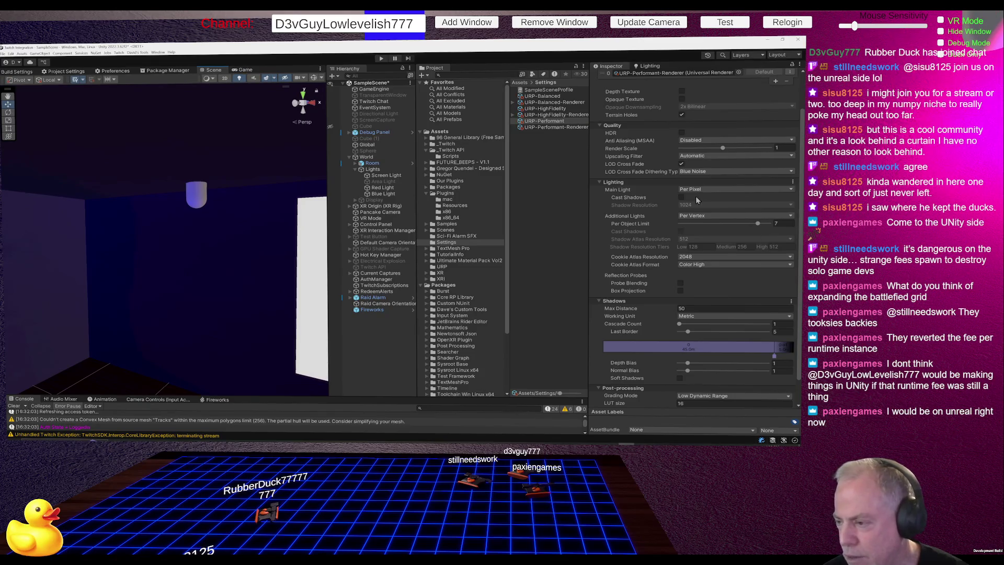
{"action": "left_click", "coordinate": [711, 215]}
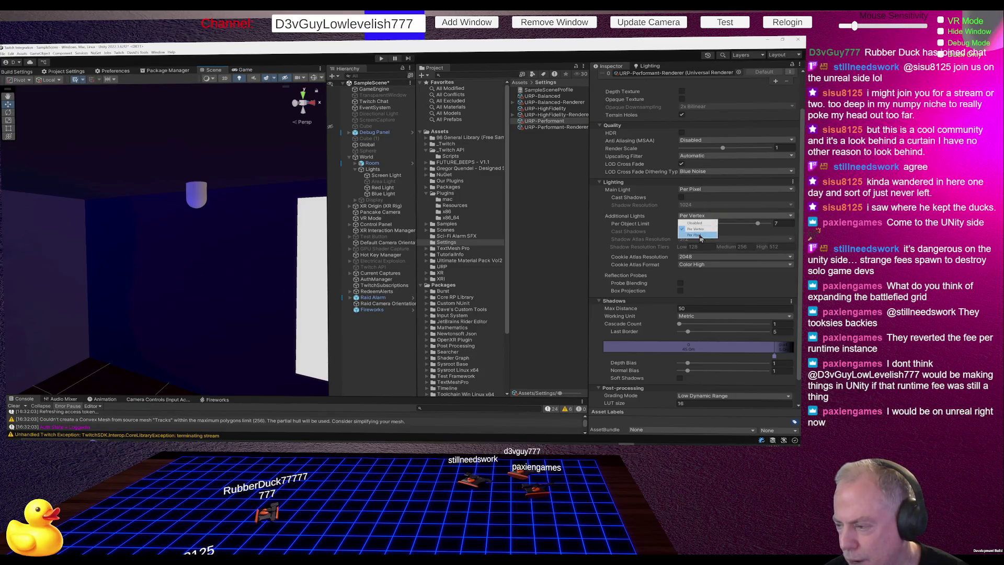
Switch Additional Lights to Per Pixel and orbit to see the pink light on the wall.
{"action": "left_click", "coordinate": [696, 235]}
{"action": "mouse_move", "coordinate": [203, 276]}
{"action": "left_mouse_down"}
{"action": "mouse_move", "coordinate": [366, 265]}
{"action": "mouse_move", "coordinate": [347, 275]}
{"action": "mouse_move", "coordinate": [122, 268]}
{"action": "mouse_move", "coordinate": [215, 271]}
{"action": "left_mouse_up"}
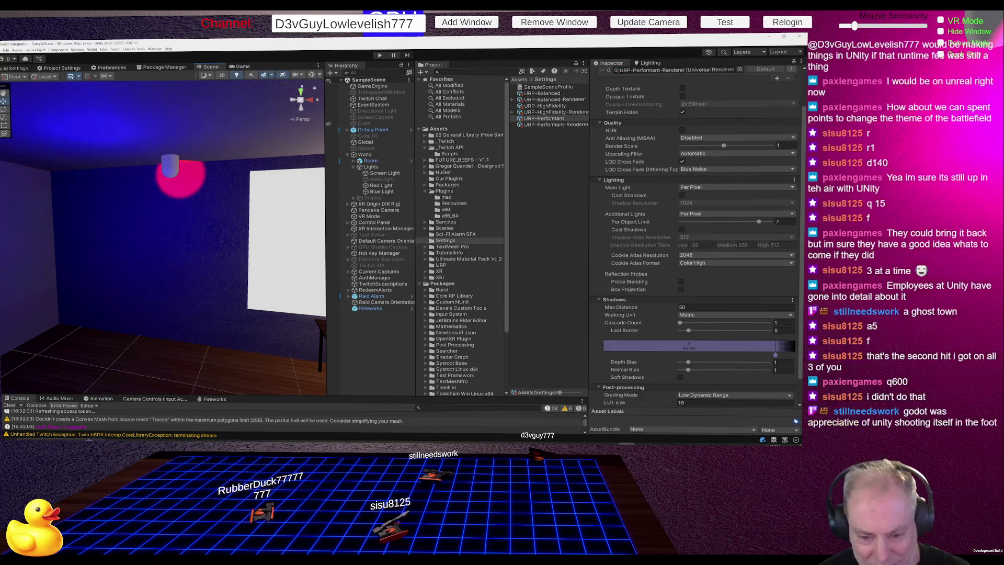
Orbit the Scene view toward the magenta-lit wall beside the white screen and table.
{"action": "mouse_move", "coordinate": [235, 314]}
{"action": "left_mouse_down"}
{"action": "mouse_move", "coordinate": [338, 315]}
{"action": "mouse_move", "coordinate": [28, 309]}
{"action": "mouse_move", "coordinate": [286, 314]}
{"action": "left_mouse_up"}
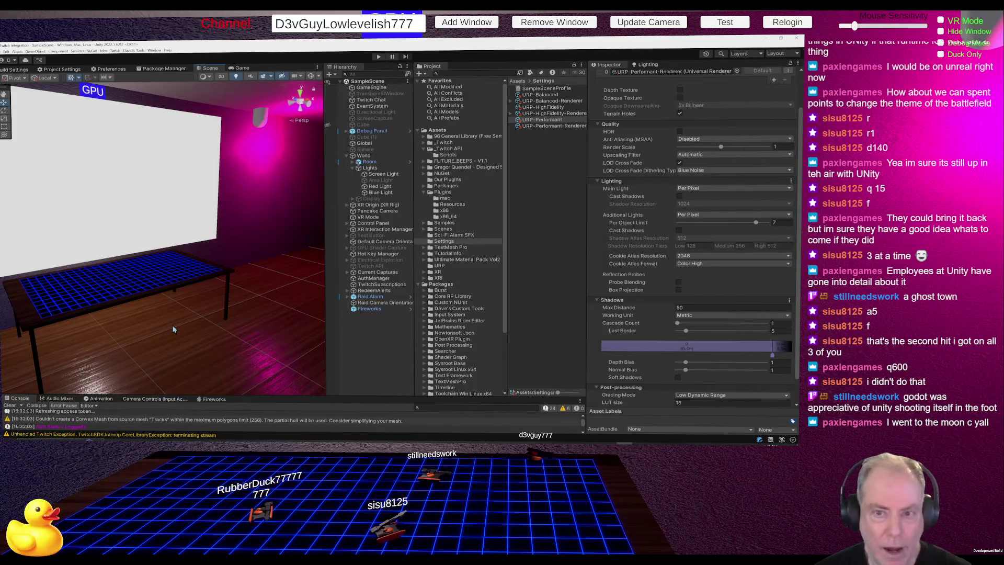
Build and run the Windows standalone player into the selected output folder.
{"action": "left_click", "coordinate": [4, 71]}
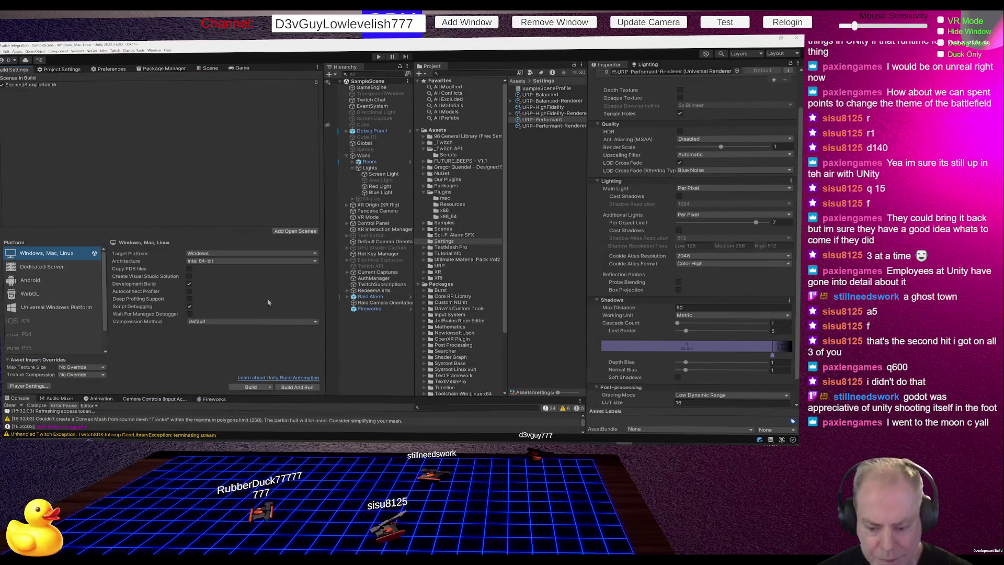
{"action": "left_click", "coordinate": [295, 387]}
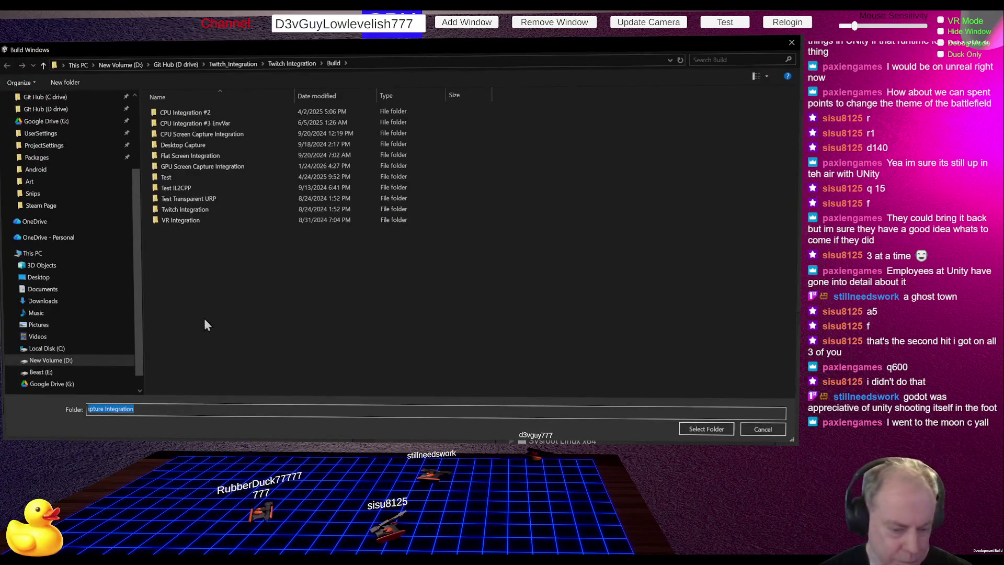
{"action": "left_click", "coordinate": [745, 443]}
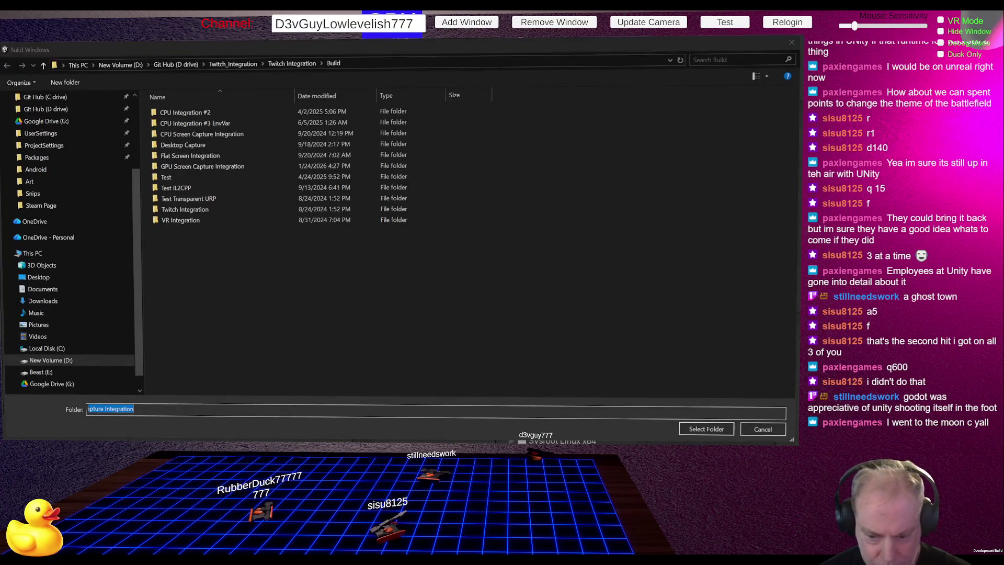
{"action": "left_click", "coordinate": [707, 428]}
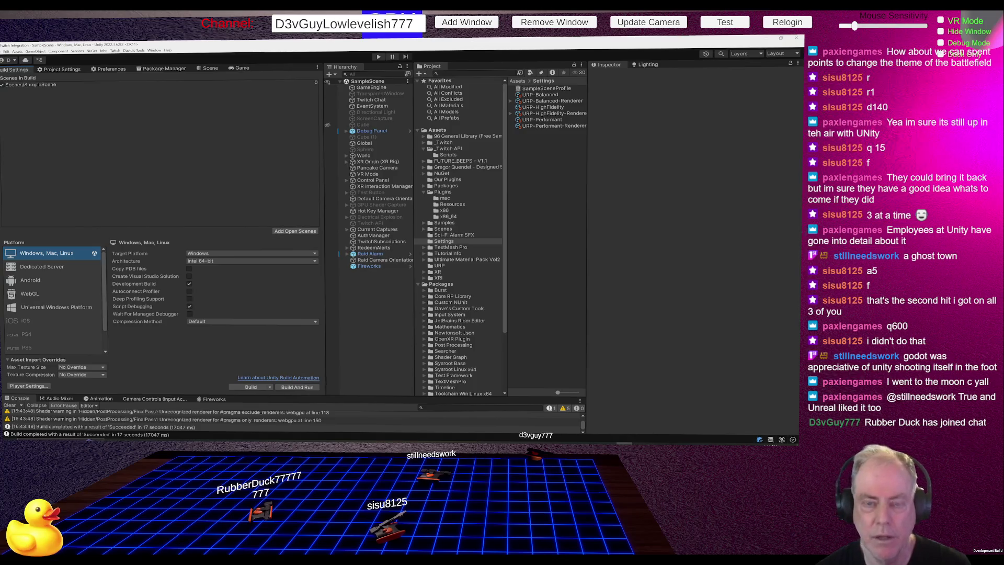
{"action": "left_click", "coordinate": [209, 68]}
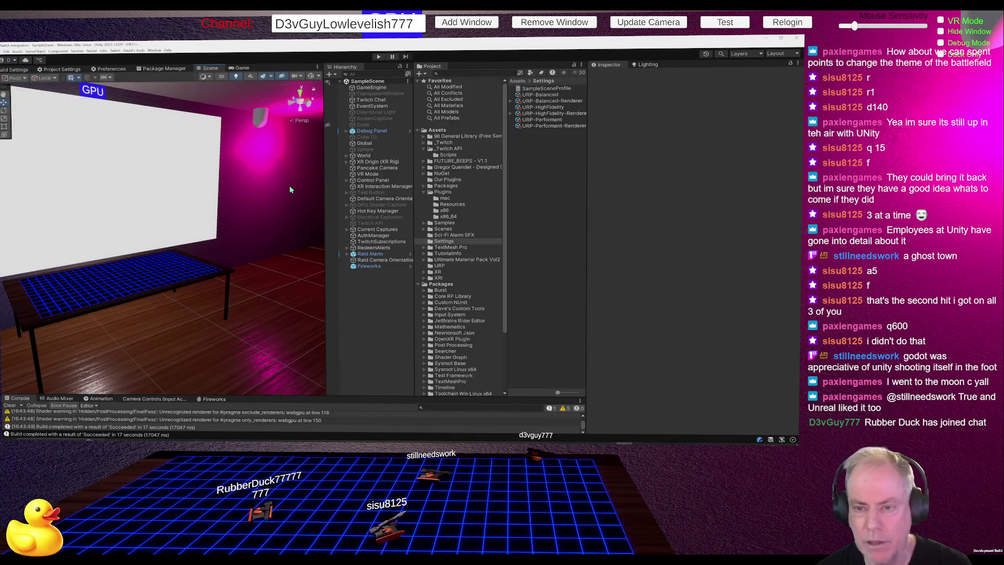
Move the Red Light under World > Lights further left and slightly lower.
{"action": "mouse_move", "coordinate": [290, 189]}
{"action": "left_mouse_down"}
{"action": "mouse_move", "coordinate": [49, 128]}
{"action": "mouse_move", "coordinate": [147, 137]}
{"action": "left_mouse_up"}
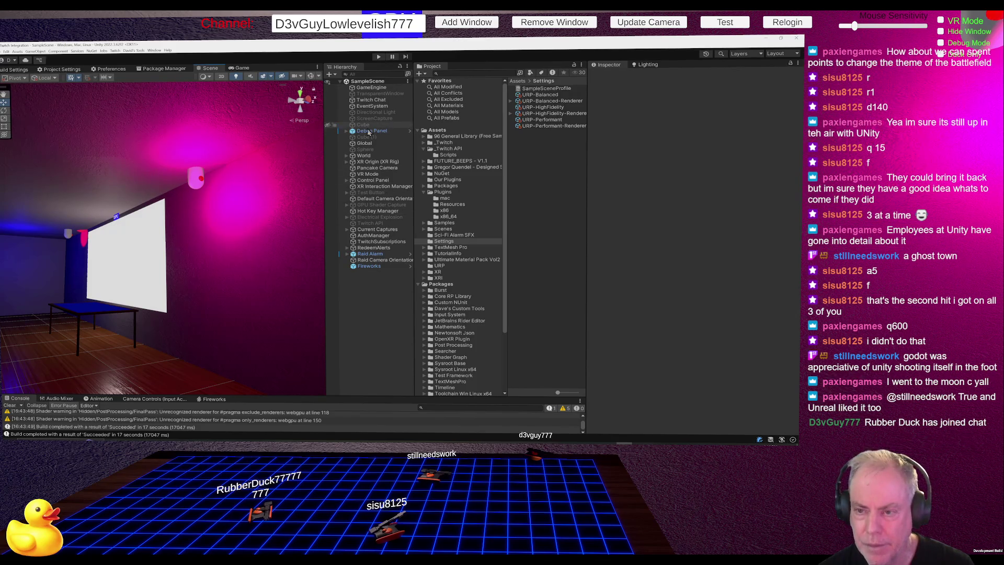
{"action": "left_click", "coordinate": [347, 156]}
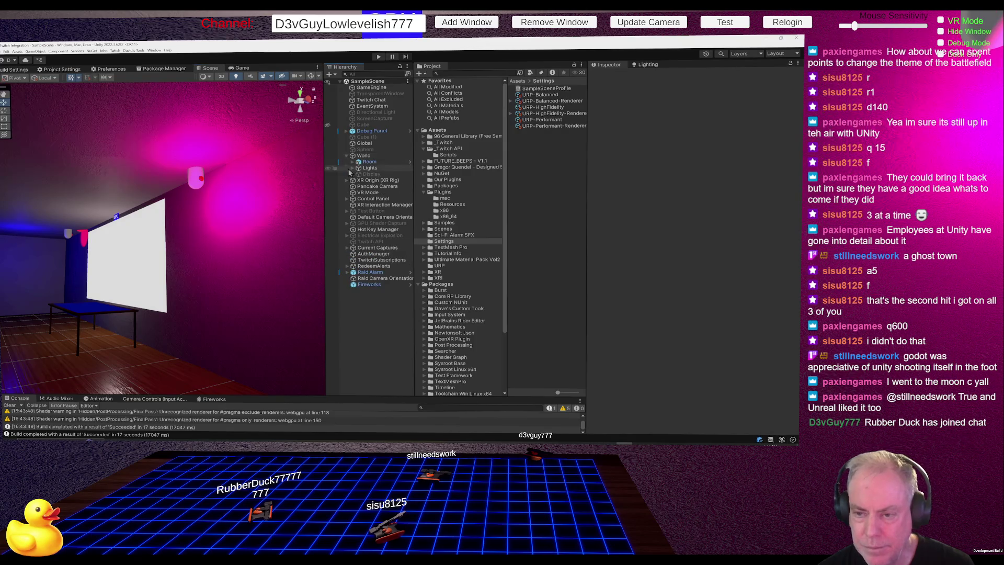
{"action": "left_click", "coordinate": [353, 169]}
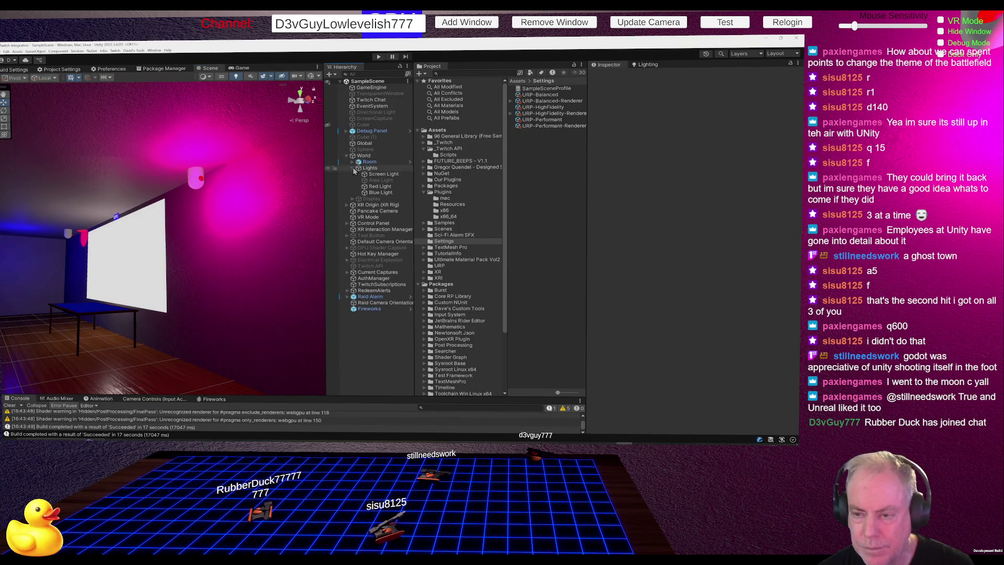
{"action": "left_click", "coordinate": [380, 186]}
{"action": "mouse_move", "coordinate": [217, 197]}
{"action": "left_mouse_down"}
{"action": "mouse_move", "coordinate": [93, 199]}
{"action": "mouse_move", "coordinate": [69, 193]}
{"action": "mouse_move", "coordinate": [78, 186]}
{"action": "left_mouse_up"}
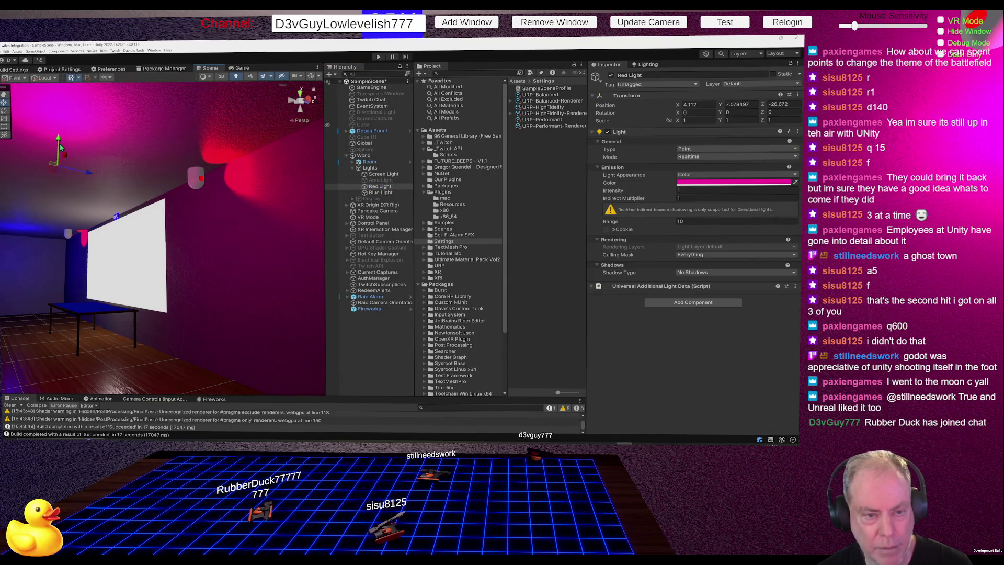
{"action": "mouse_move", "coordinate": [60, 154]}
{"action": "left_mouse_down"}
{"action": "mouse_move", "coordinate": [62, 197]}
{"action": "mouse_move", "coordinate": [311, 262]}
{"action": "mouse_move", "coordinate": [281, 260]}
{"action": "mouse_move", "coordinate": [321, 275]}
{"action": "mouse_move", "coordinate": [294, 230]}
{"action": "mouse_move", "coordinate": [261, 238]}
{"action": "left_mouse_up"}
Rename Red Light to 'Magenta Light' and inspect the Blue Light.
{"action": "left_click", "coordinate": [376, 188]}
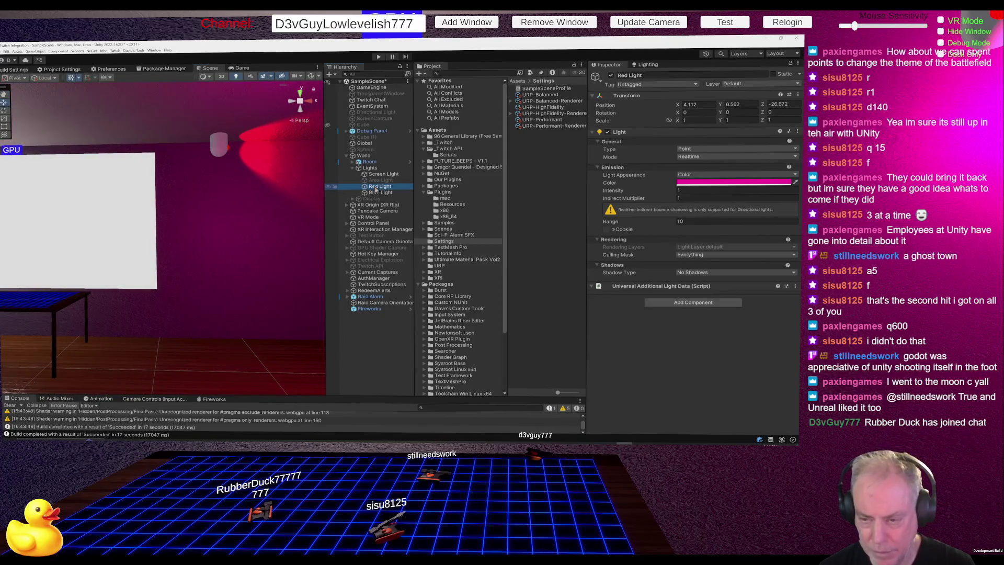
{"action": "left_click", "coordinate": [378, 187]}
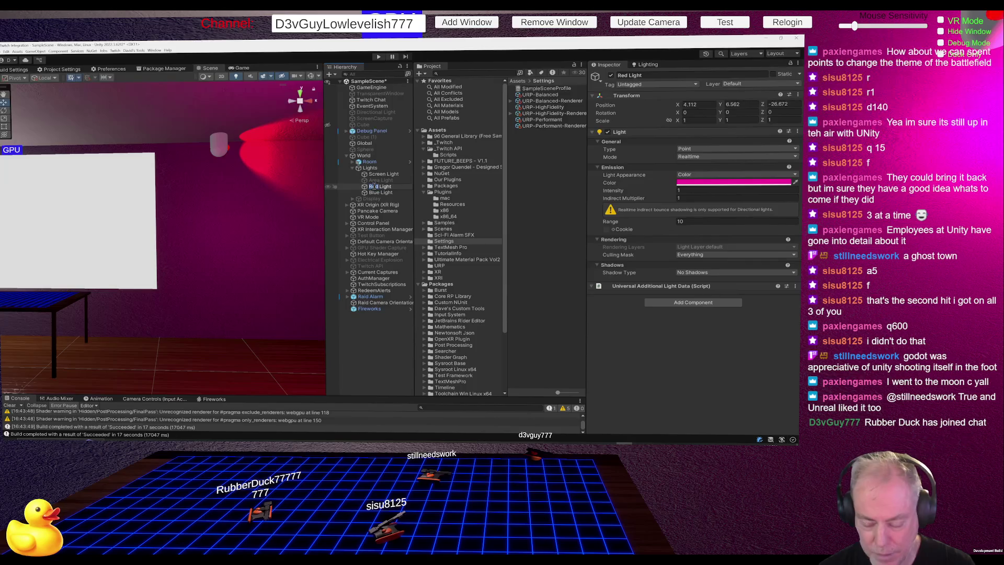
{"action": "type", "text": "Magenta Light"}
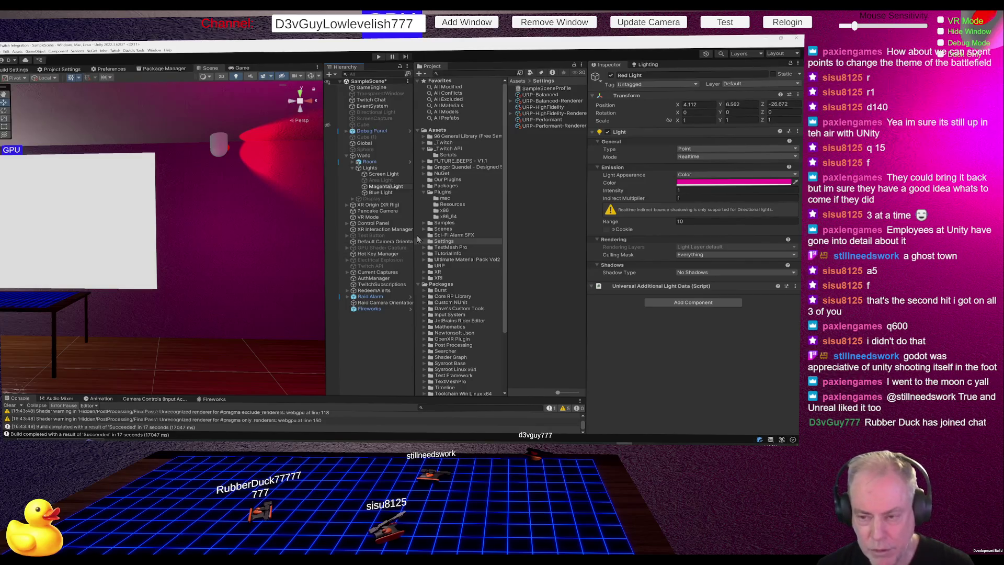
{"action": "left_click", "coordinate": [385, 193]}
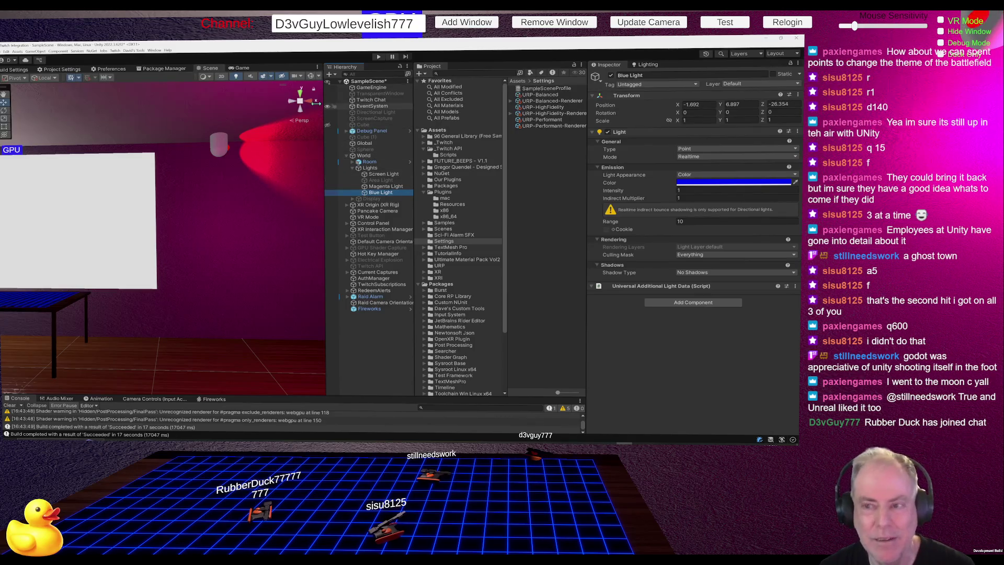
{"action": "left_click", "coordinate": [18, 69]}
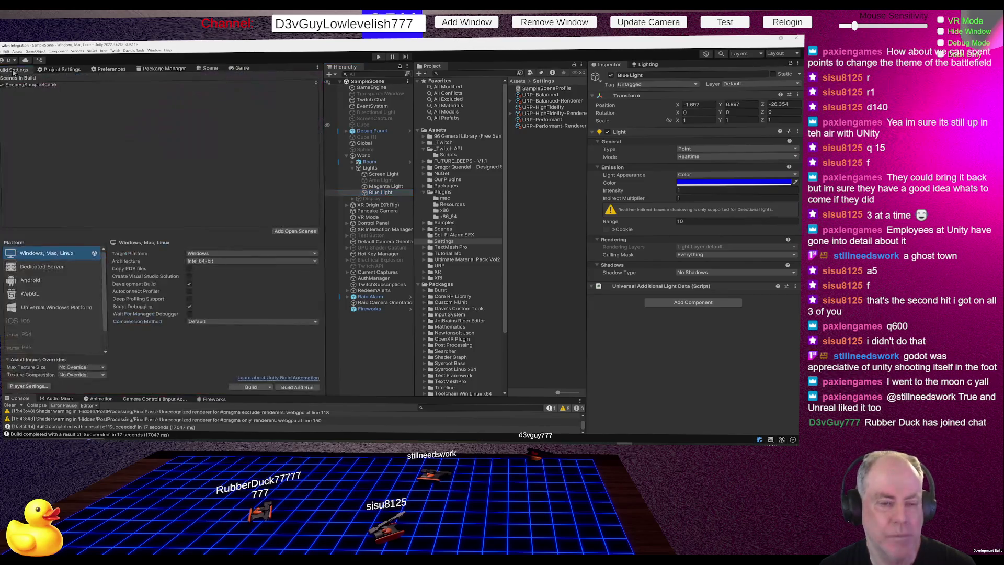
Rebuild and run the Windows player into the existing build folder.
{"action": "left_click", "coordinate": [296, 387]}
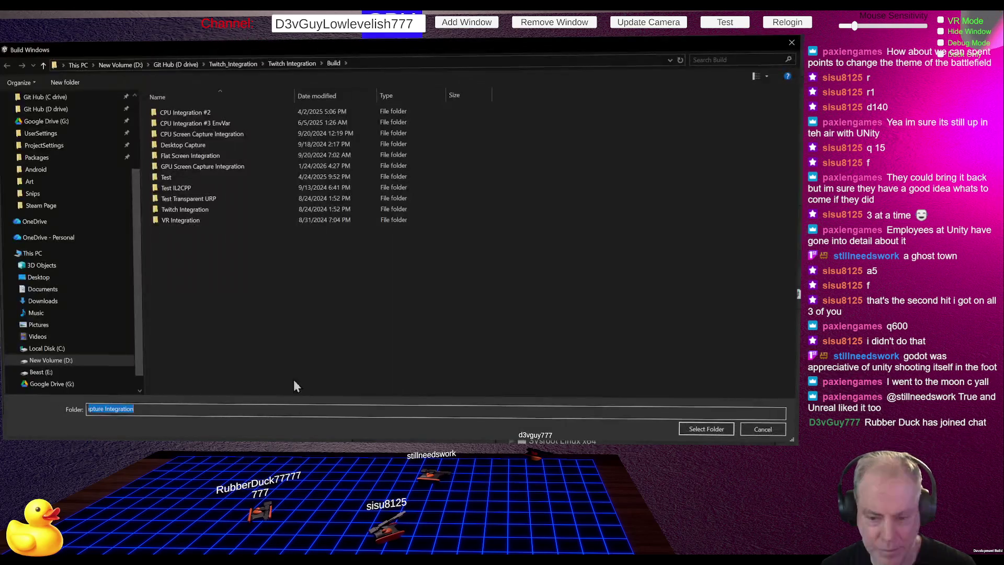
{"action": "left_click", "coordinate": [710, 432]}
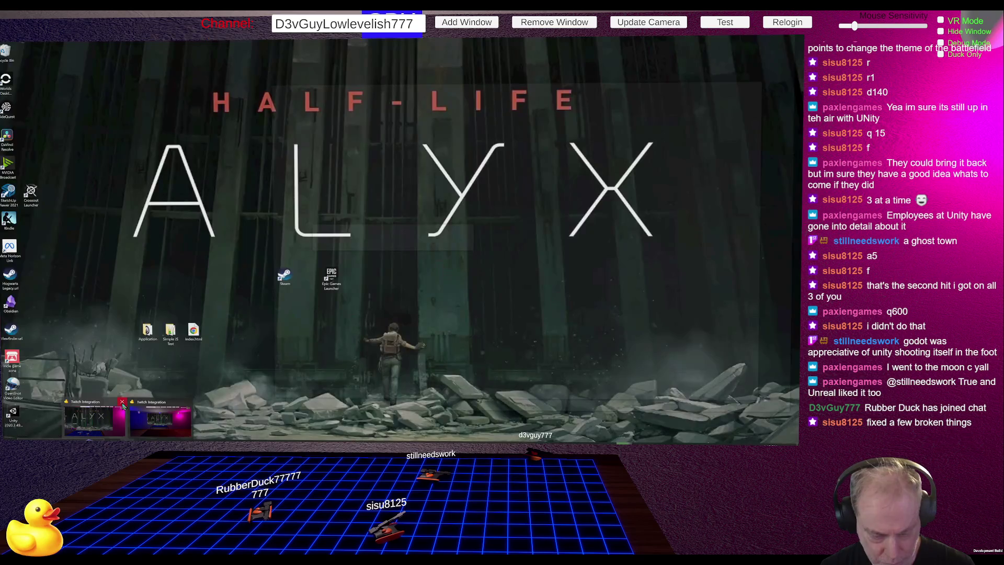
{"action": "mouse_move", "coordinate": [130, 408]}
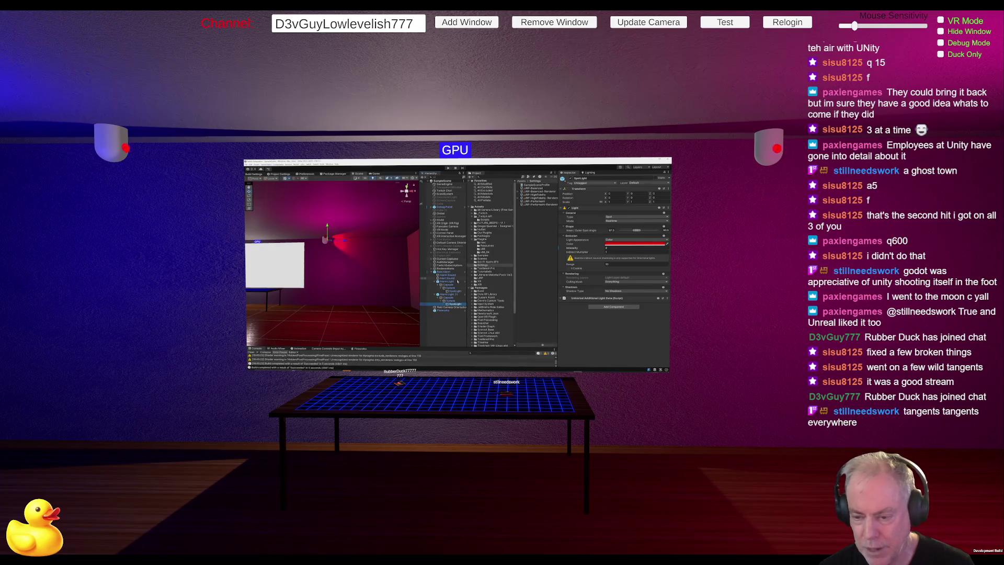
Inspect Alarm Light (1), its Spot Light reference, and the Blue Light in the mirrored editor.
{"action": "left_click", "coordinate": [448, 294]}
{"action": "left_click", "coordinate": [637, 230]}
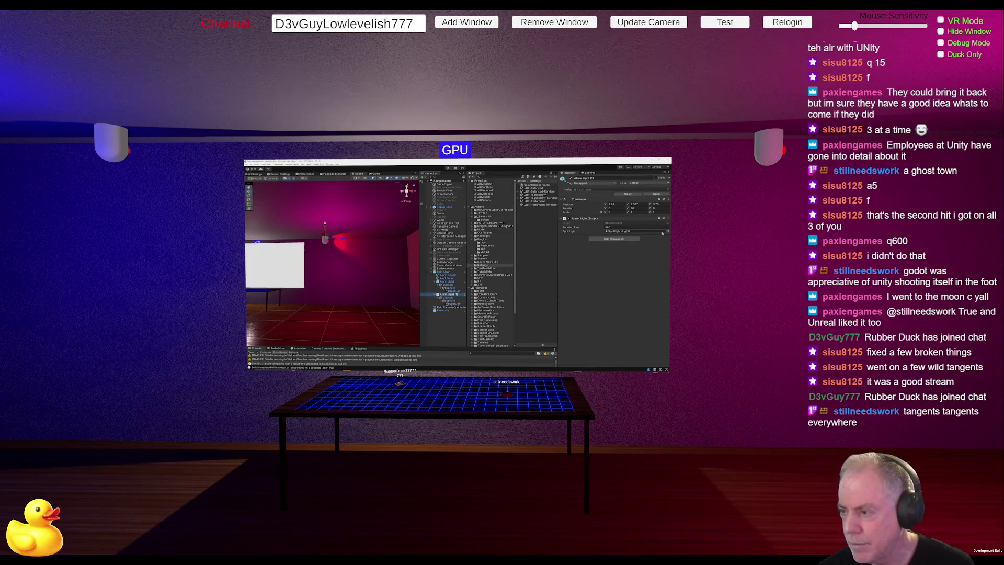
{"action": "left_click", "coordinate": [342, 239]}
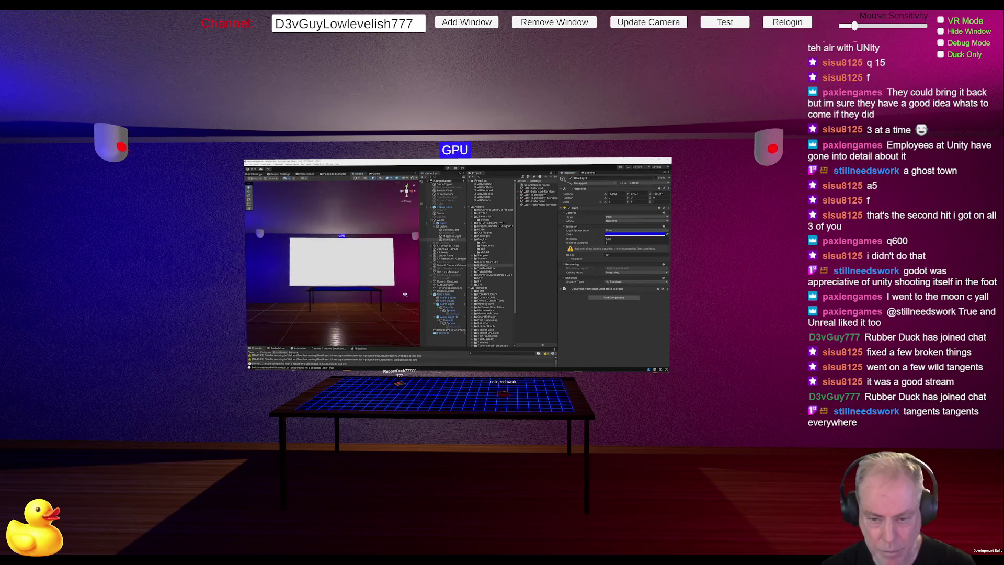
Turn and zoom the mirrored Scene view close up onto the whiteboard.
{"action": "left_click_drag", "start_coordinate": [385, 295], "coordinate": [406, 292]}
{"action": "scroll", "coordinate": [406, 292], "scroll_direction": "up", "scroll_amount": 2}
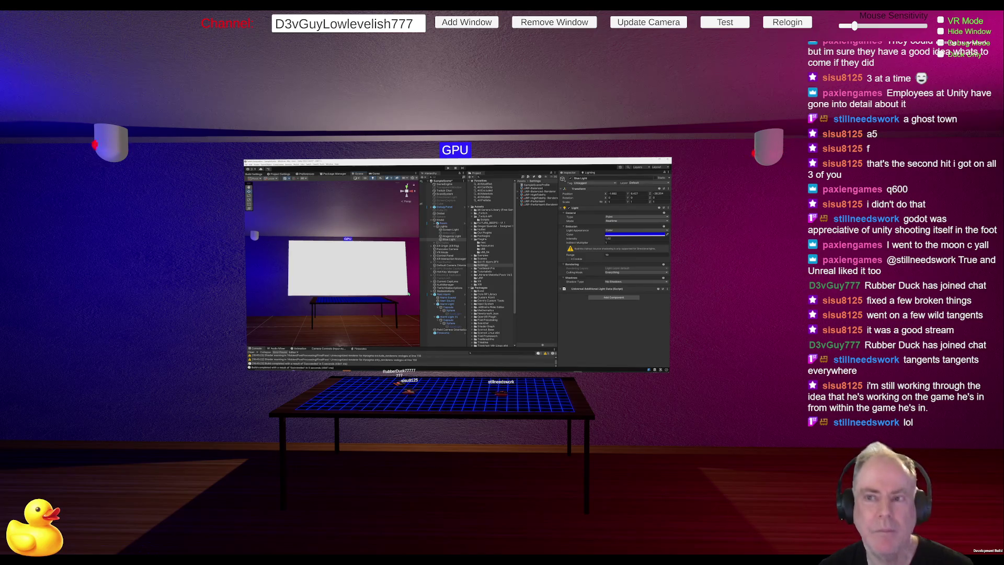
{"action": "left_click", "coordinate": [254, 174]}
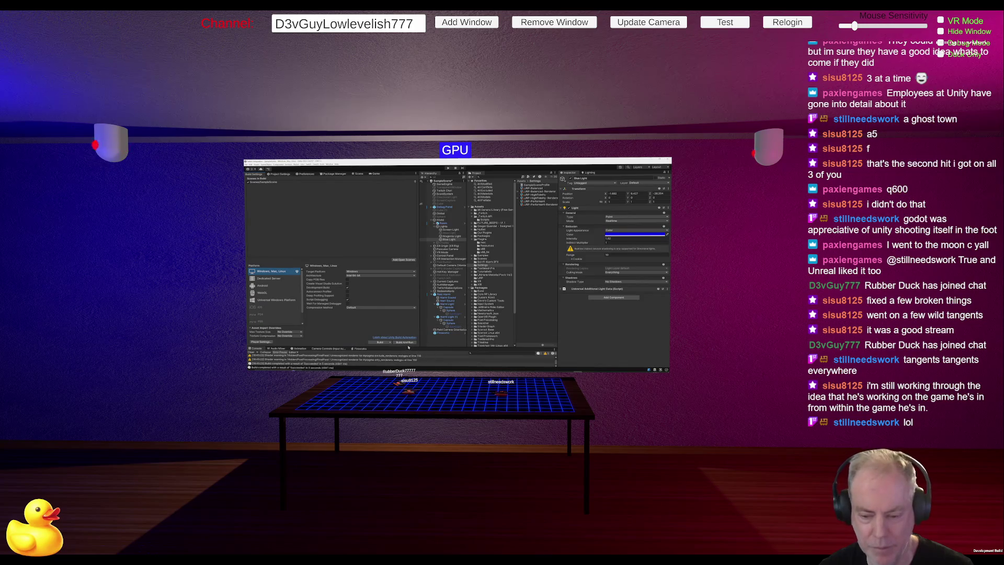
Build and run again to the same folder, saving the modified SampleScene when prompted.
{"action": "left_click", "coordinate": [406, 342]}
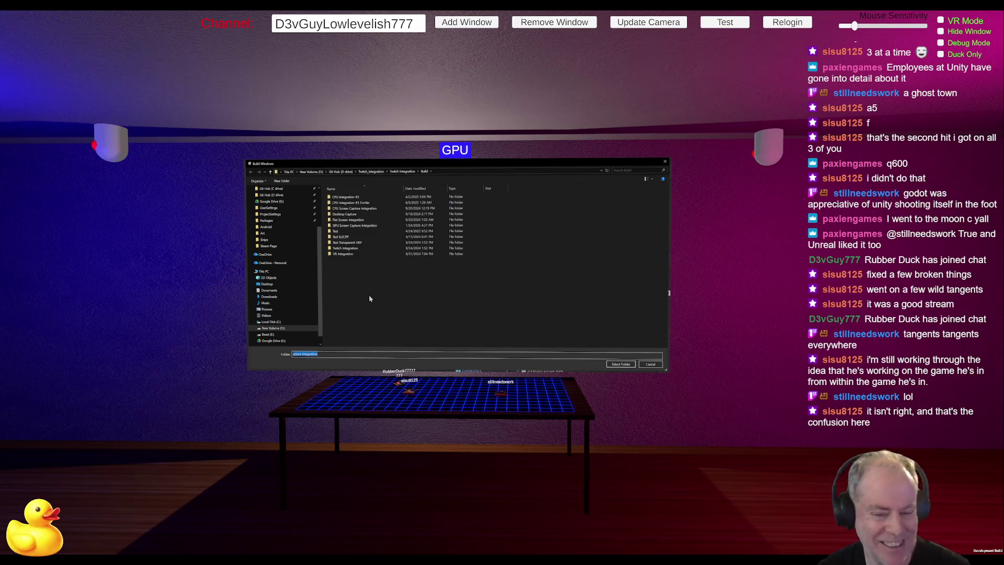
{"action": "left_click", "coordinate": [621, 364]}
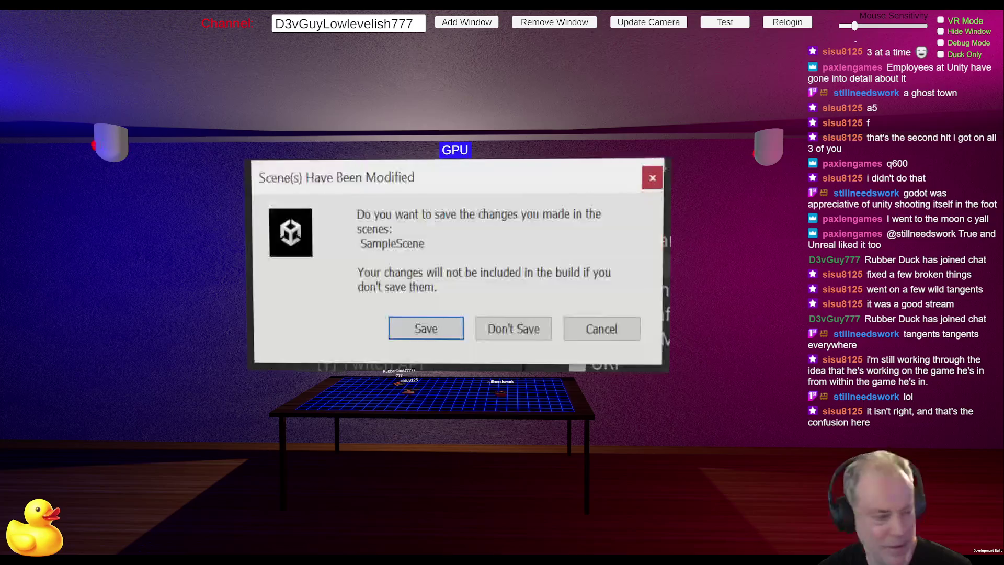
{"action": "left_click", "coordinate": [450, 338]}
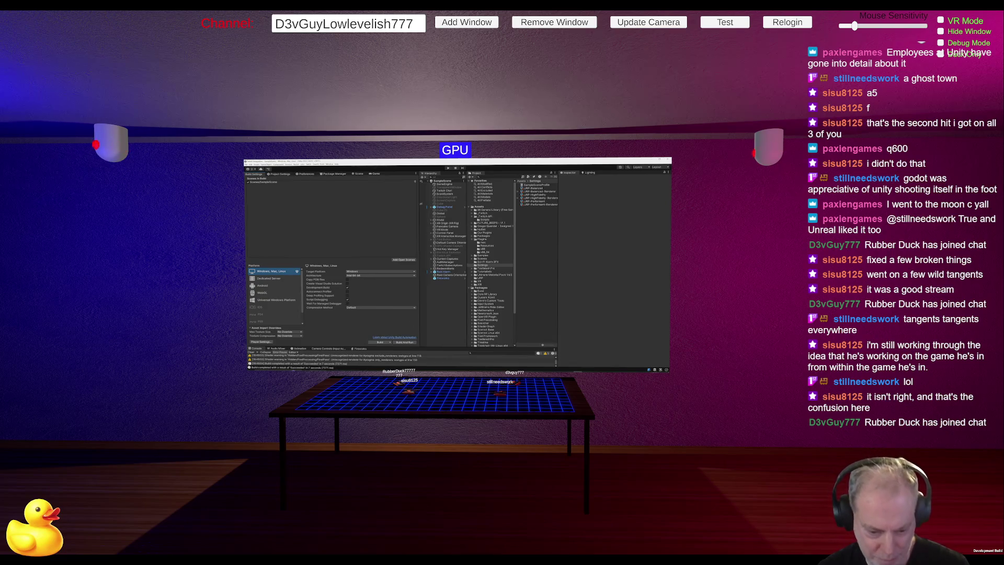
{"action": "mouse_move", "coordinate": [314, 370]}
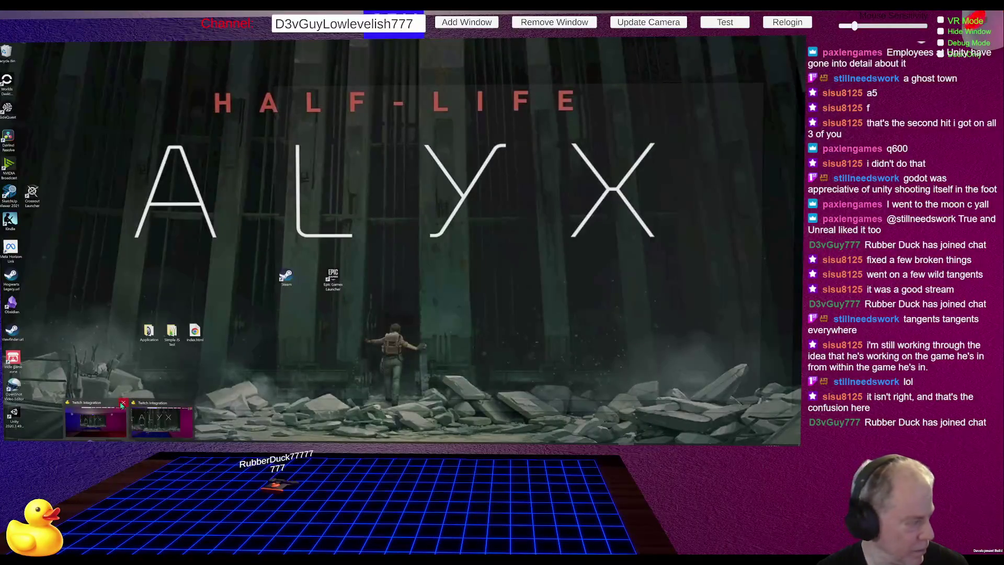
Close the previously running Twitch Integration build from the taskbar.
{"action": "left_click", "coordinate": [123, 403]}
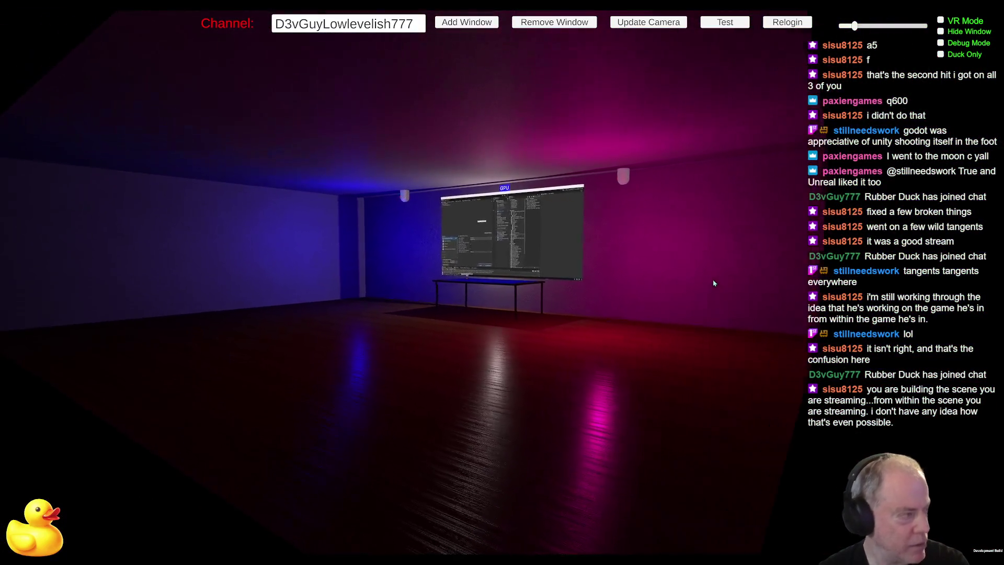
Walk toward the GPU screen, then Alt+Tab so the console logs the task-switching window.
{"action": "key", "text": "w"}
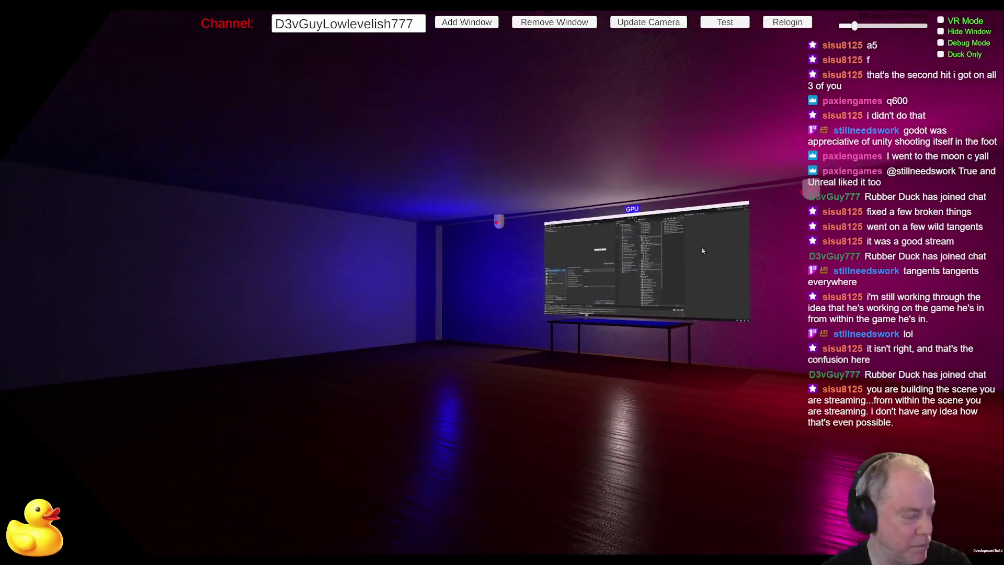
{"action": "key", "text": "w"}
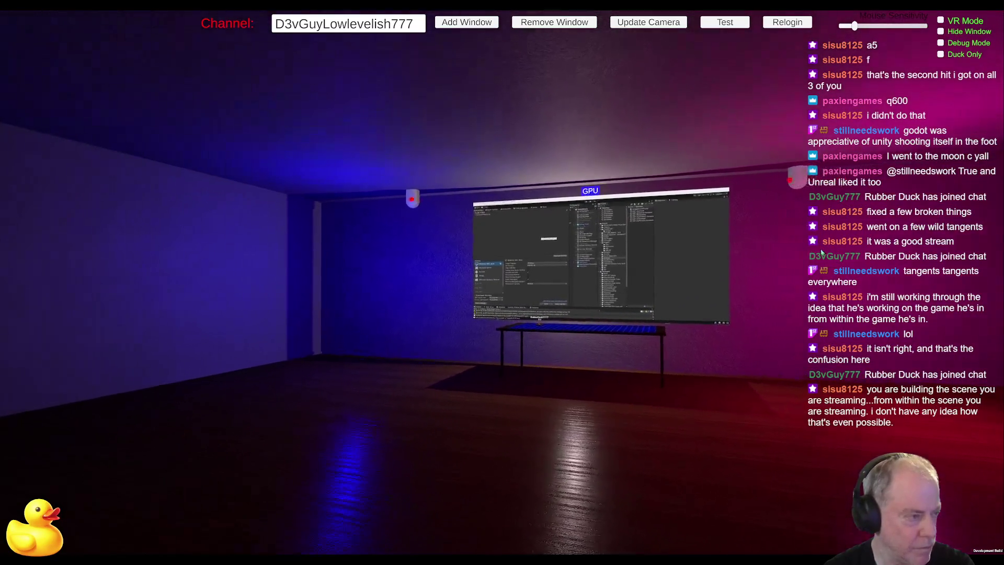
{"action": "key", "text": "w"}
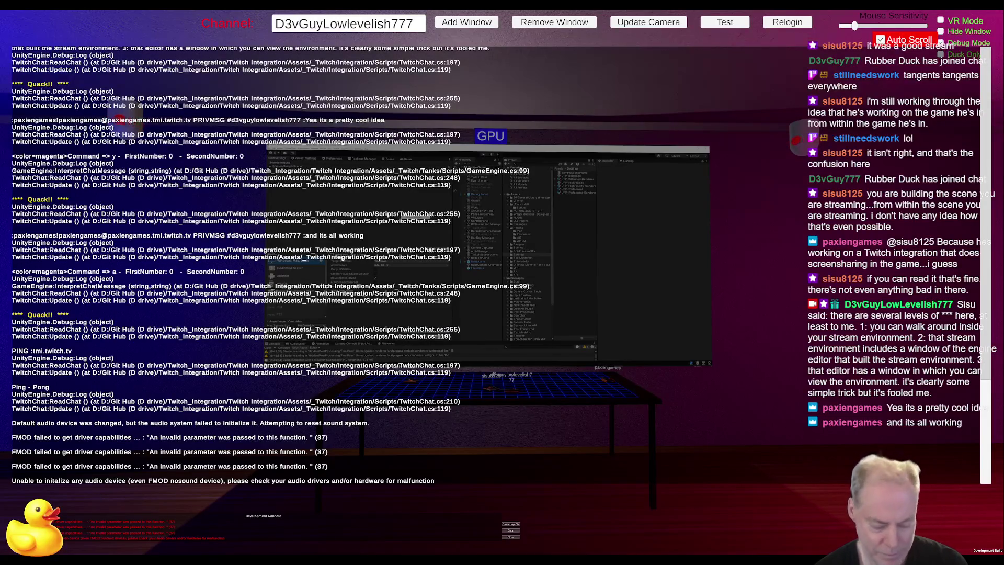
{"action": "key", "text": "alt+Tab"}
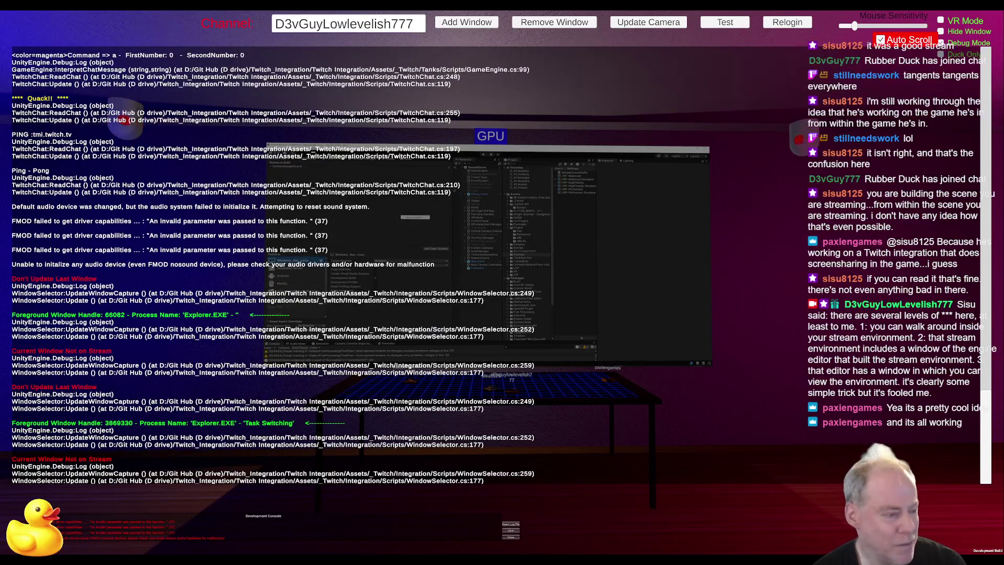